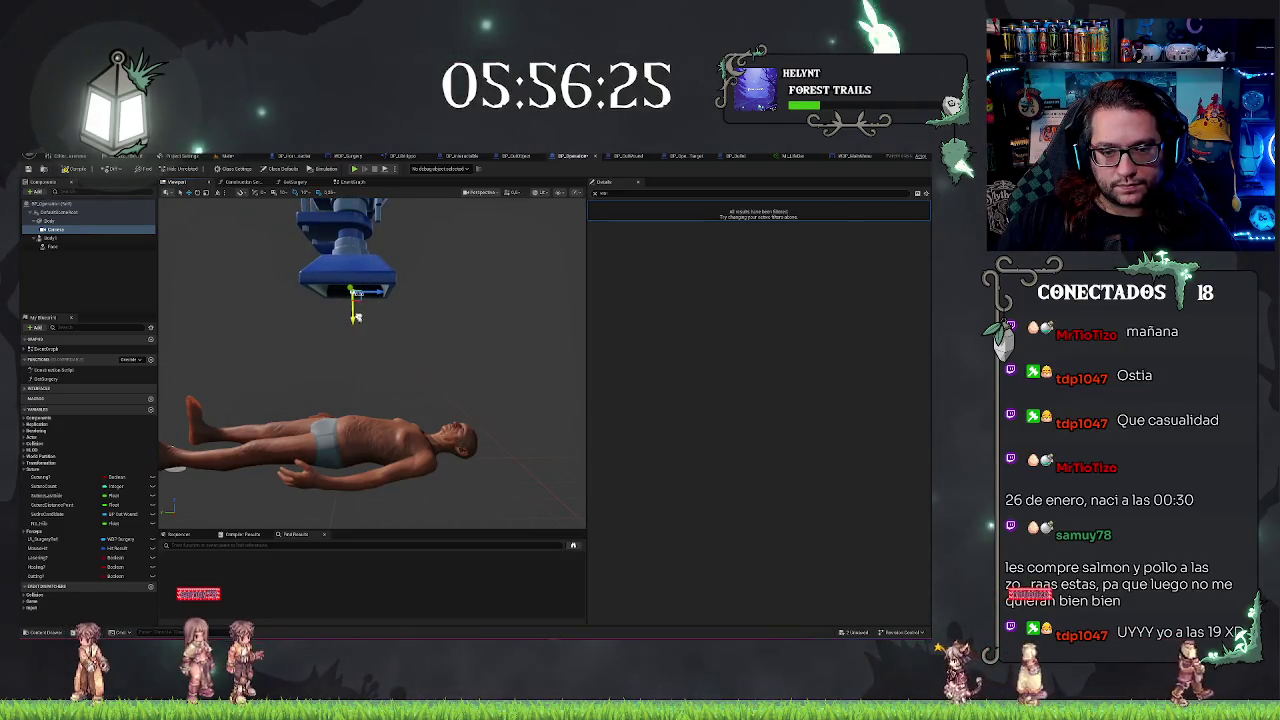
# Raise the surgical lamp above the patient in the operation blueprint viewport and save
pyautogui.click(228, 157)
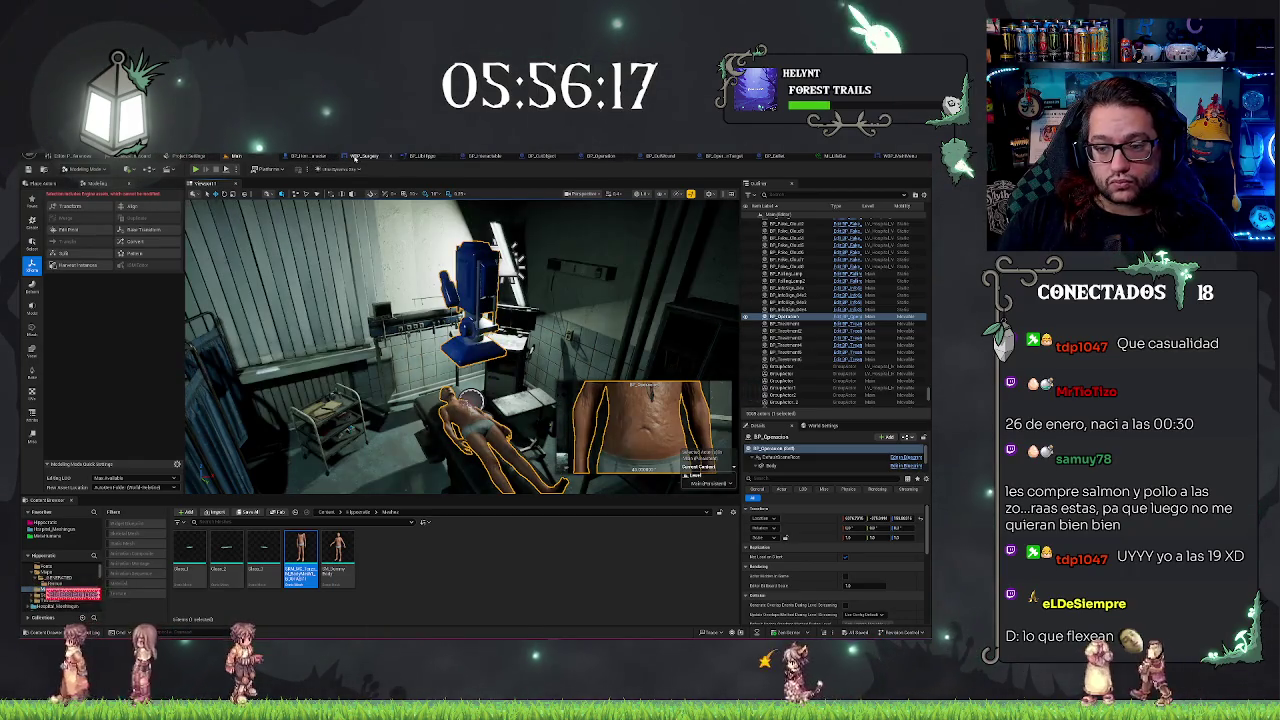
pyautogui.click(356, 157)
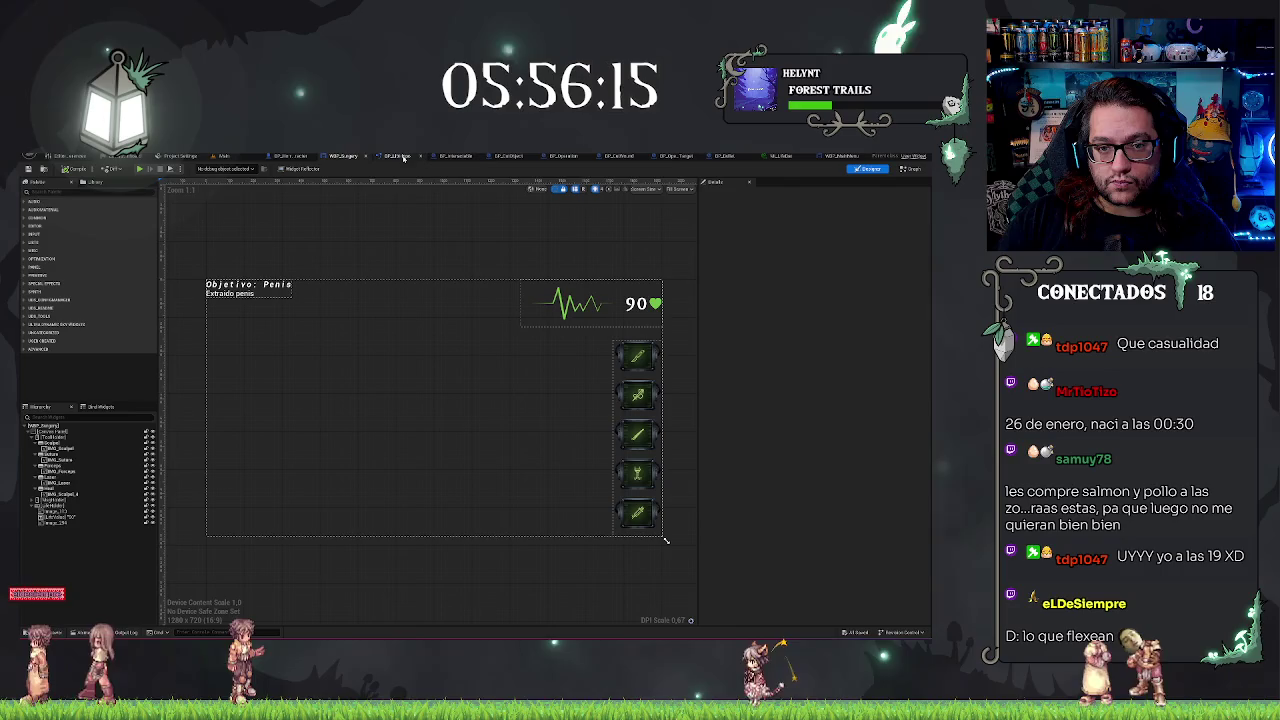
pyautogui.click(499, 160)
pyautogui.click(553, 157)
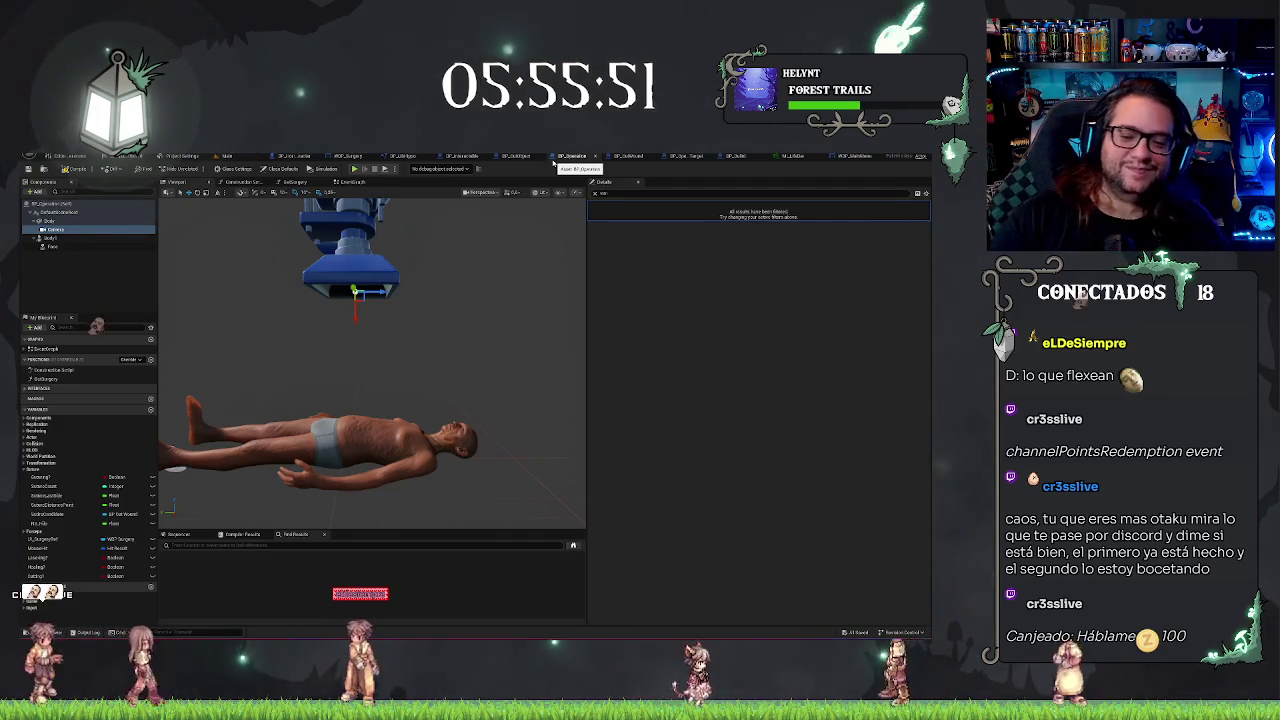
pyautogui.moveTo(356, 298)
pyautogui.mouseDown()
pyautogui.moveTo(368, 281)
pyautogui.moveTo(355, 278)
pyautogui.mouseUp()
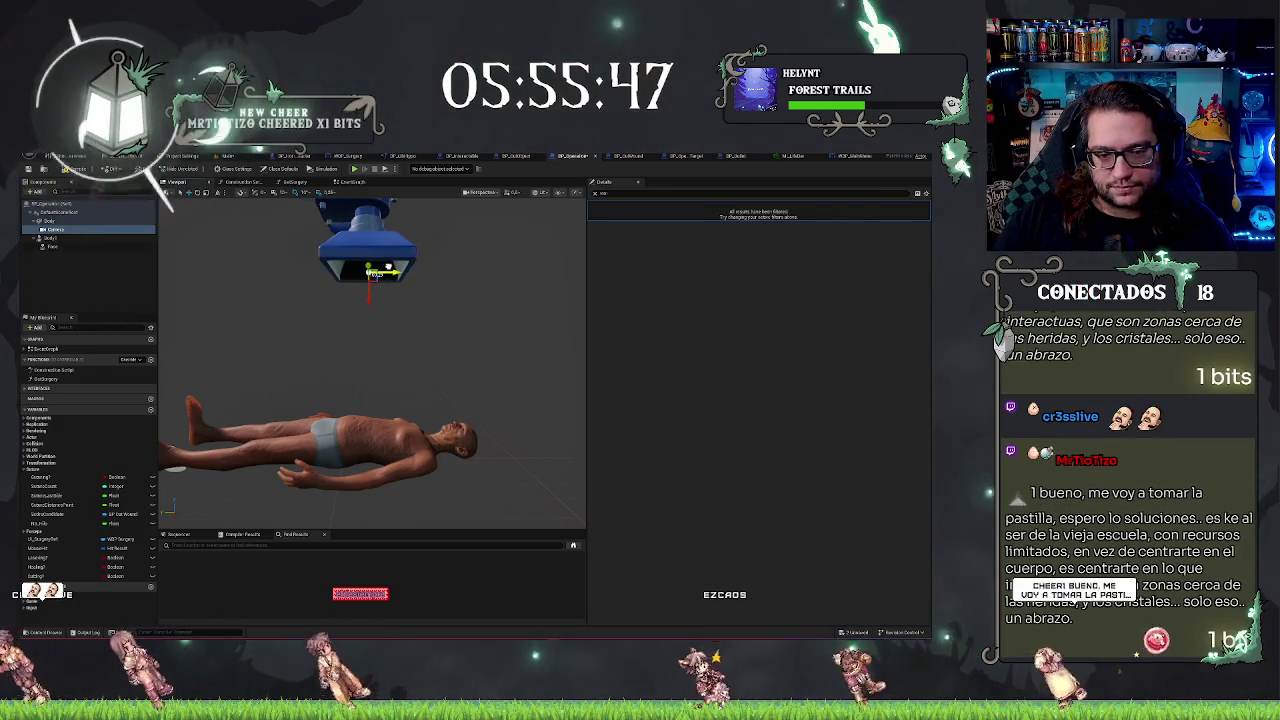
pyautogui.hotkey('ctrl', 's')
# Check the raised lamp over the patient from the hospital level viewport
pyautogui.click(236, 156)
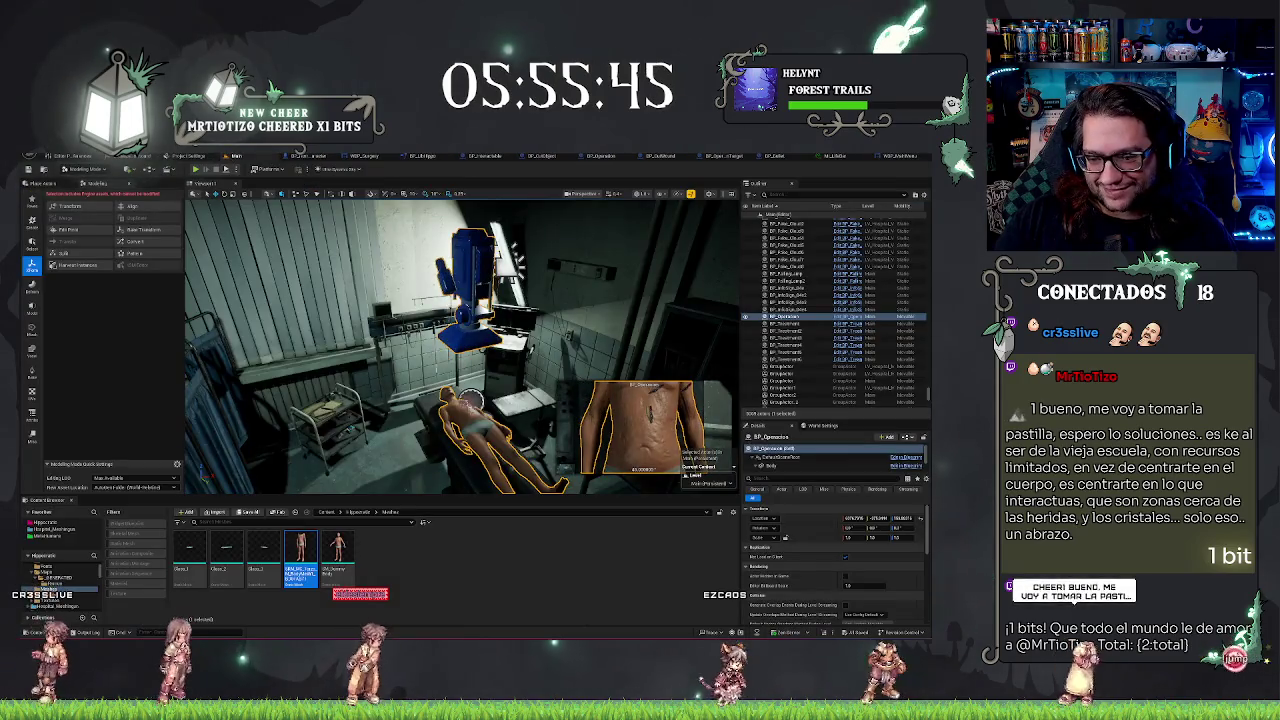
pyautogui.moveTo(513, 258); pyautogui.dragTo(493, 265)
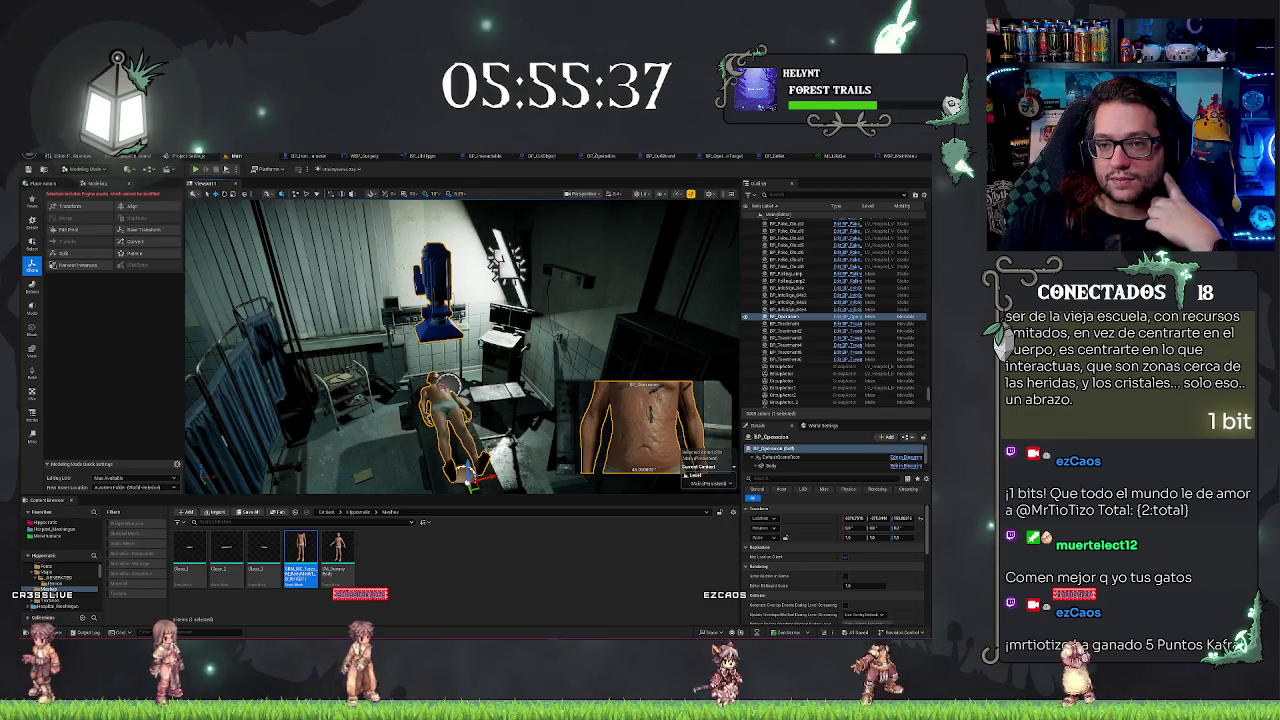
pyautogui.click(600, 156)
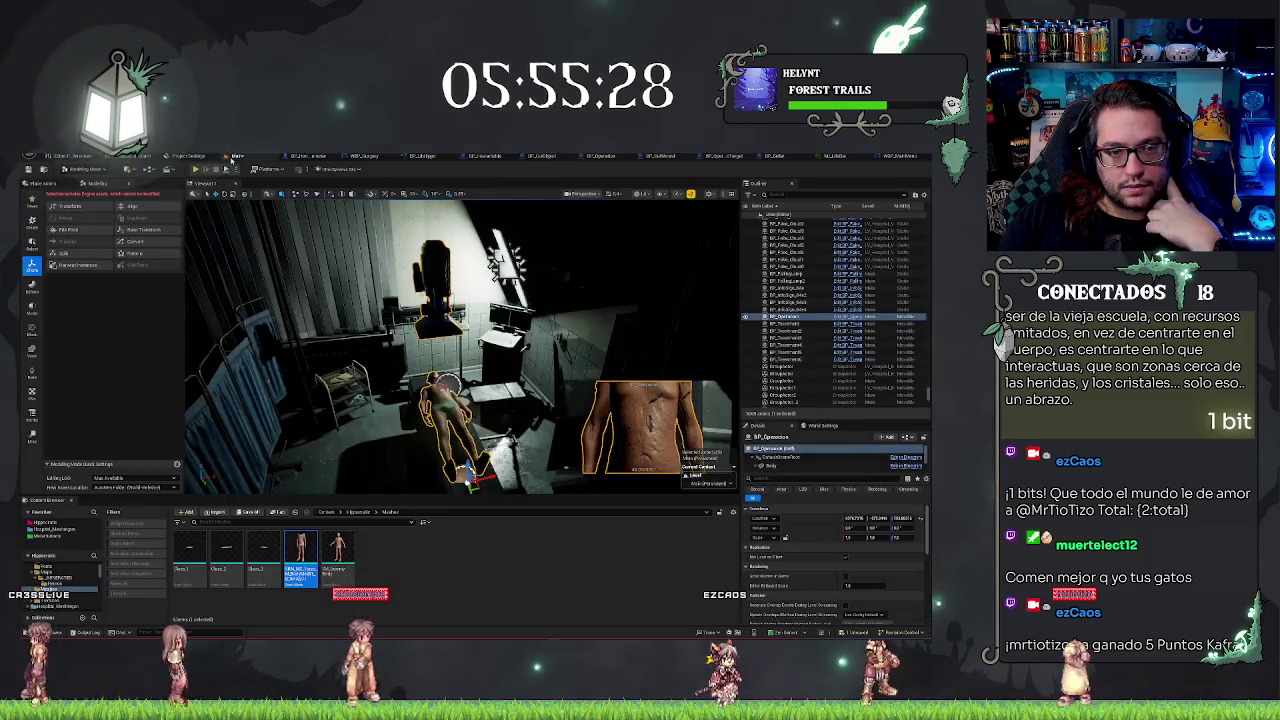
pyautogui.click(228, 156)
pyautogui.moveTo(474, 297); pyautogui.dragTo(450, 297)
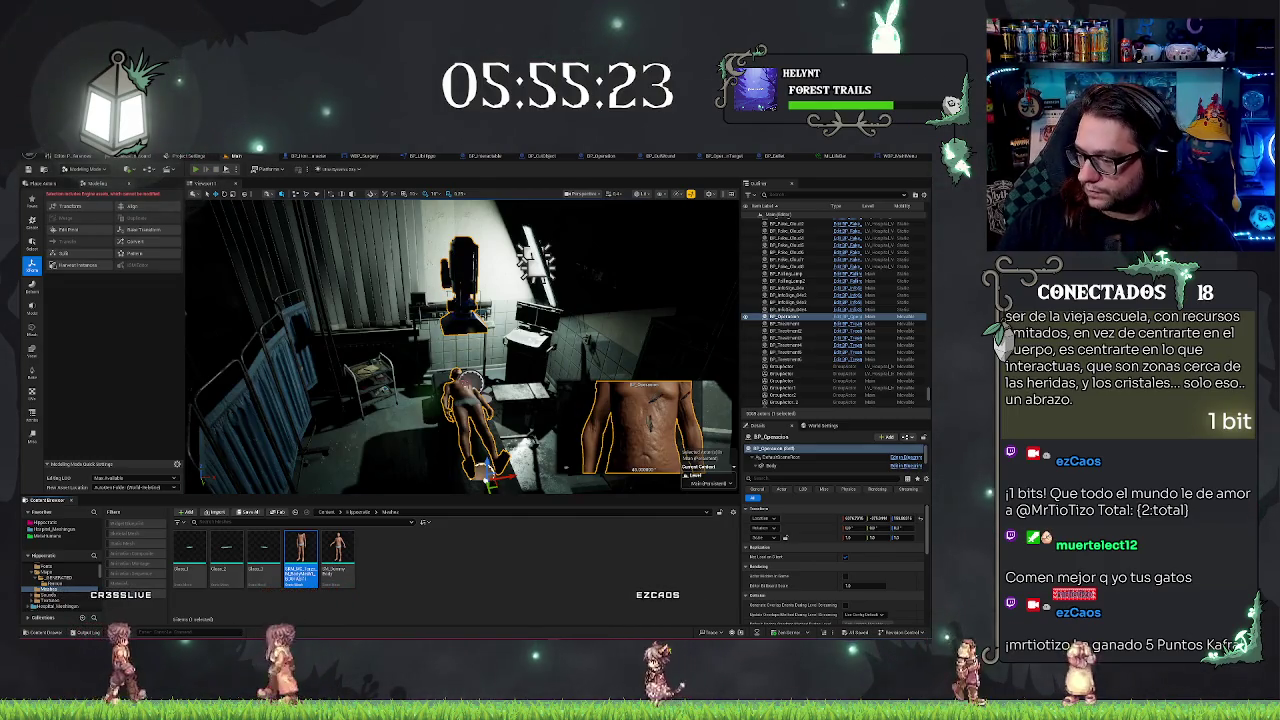
# Playtest treating the lower, vertical, upper-chest and right-chest torso incisions, then stop play
pyautogui.hotkey('alt', 'p')
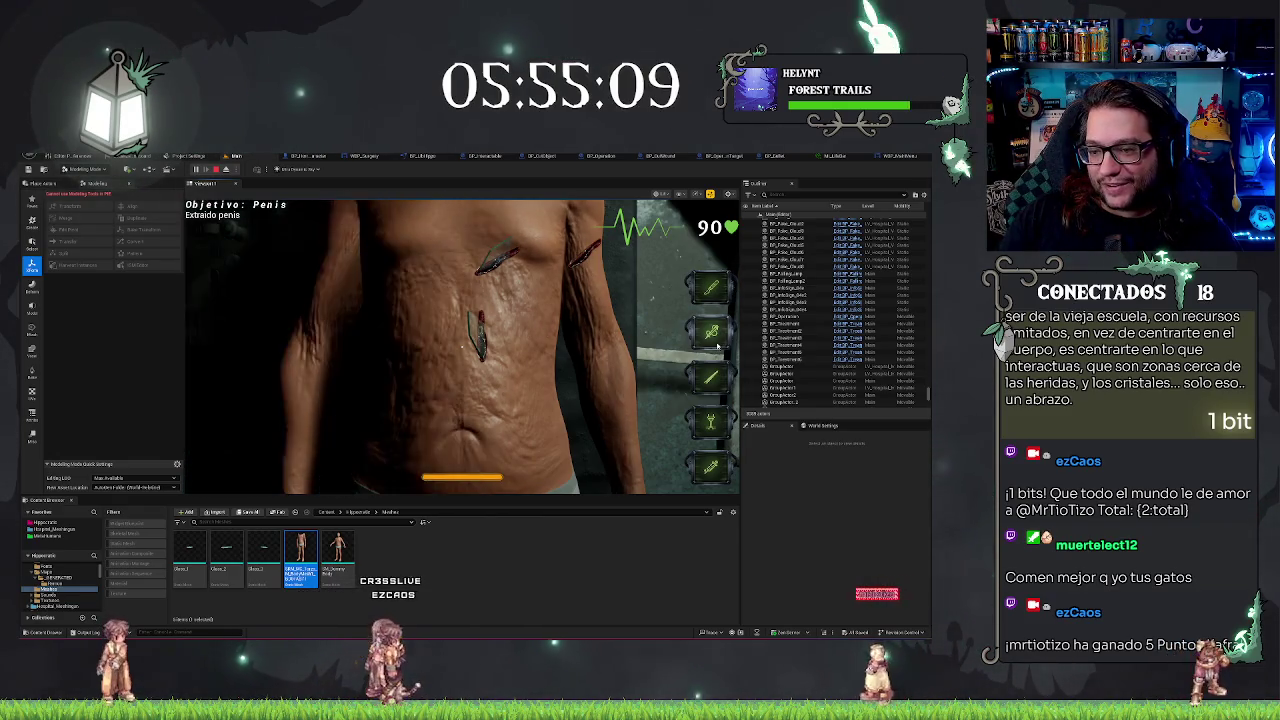
pyautogui.click(505, 386)
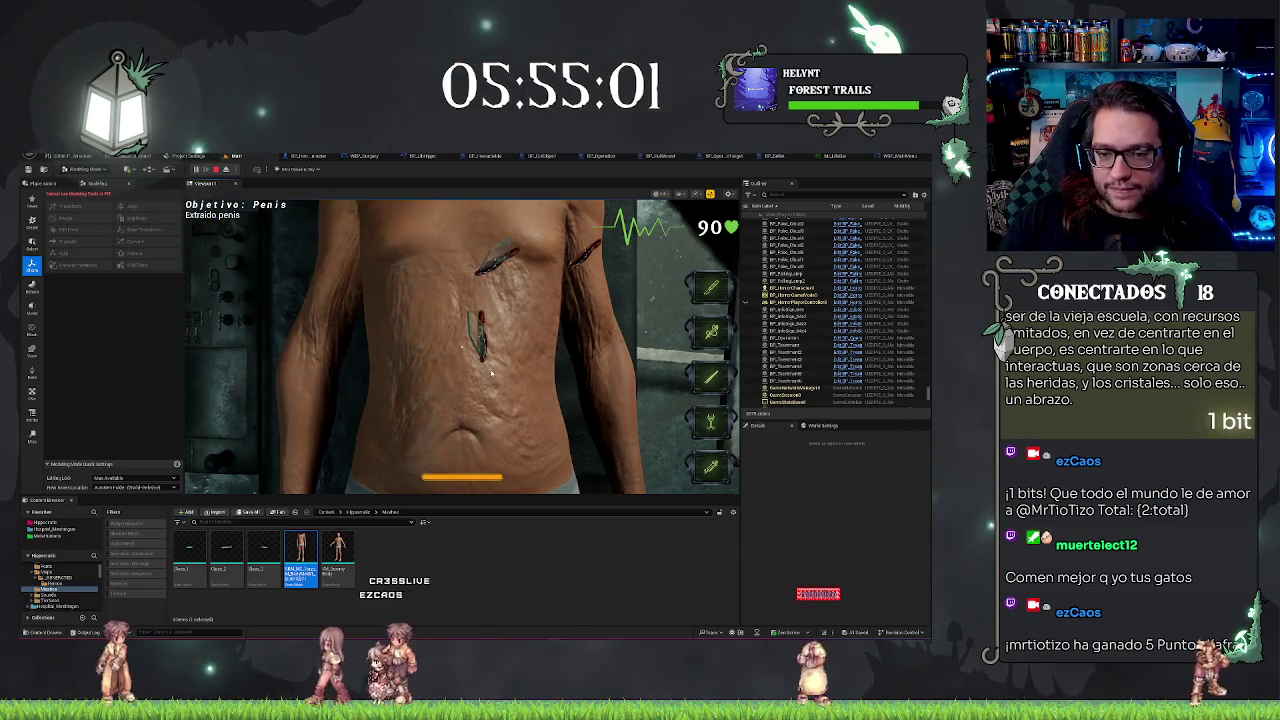
pyautogui.click(490, 366)
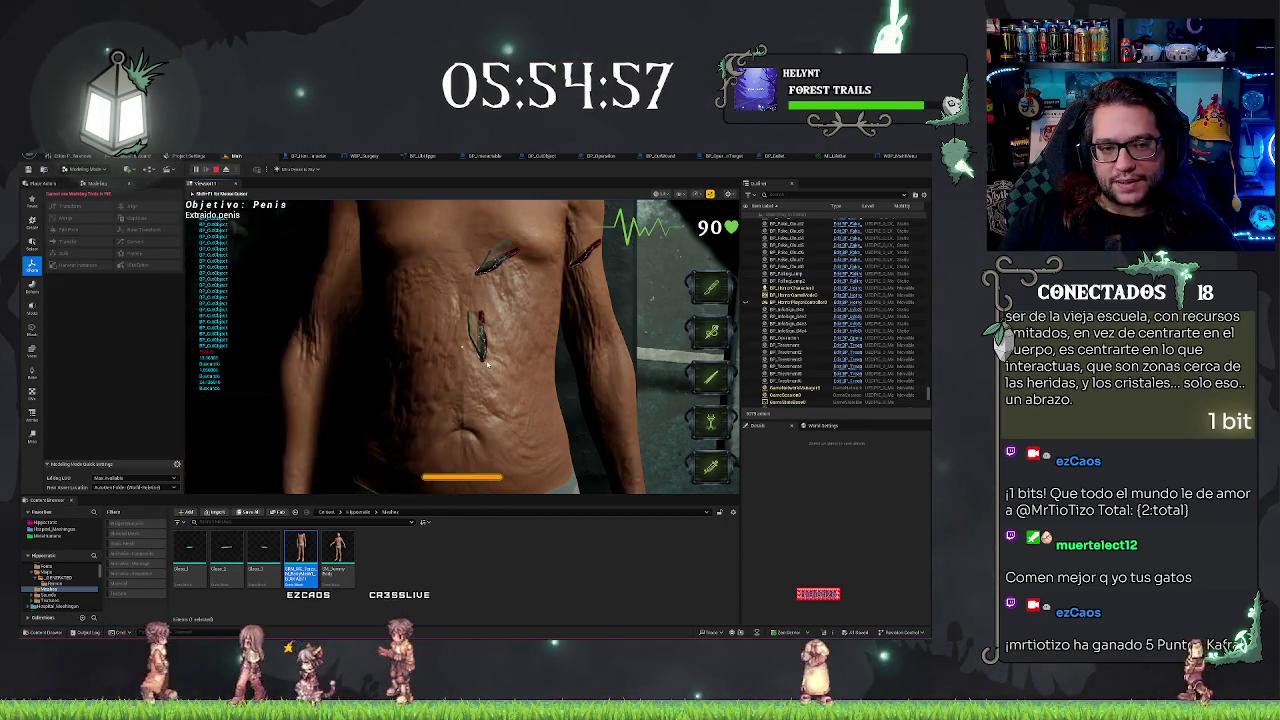
pyautogui.click(482, 278)
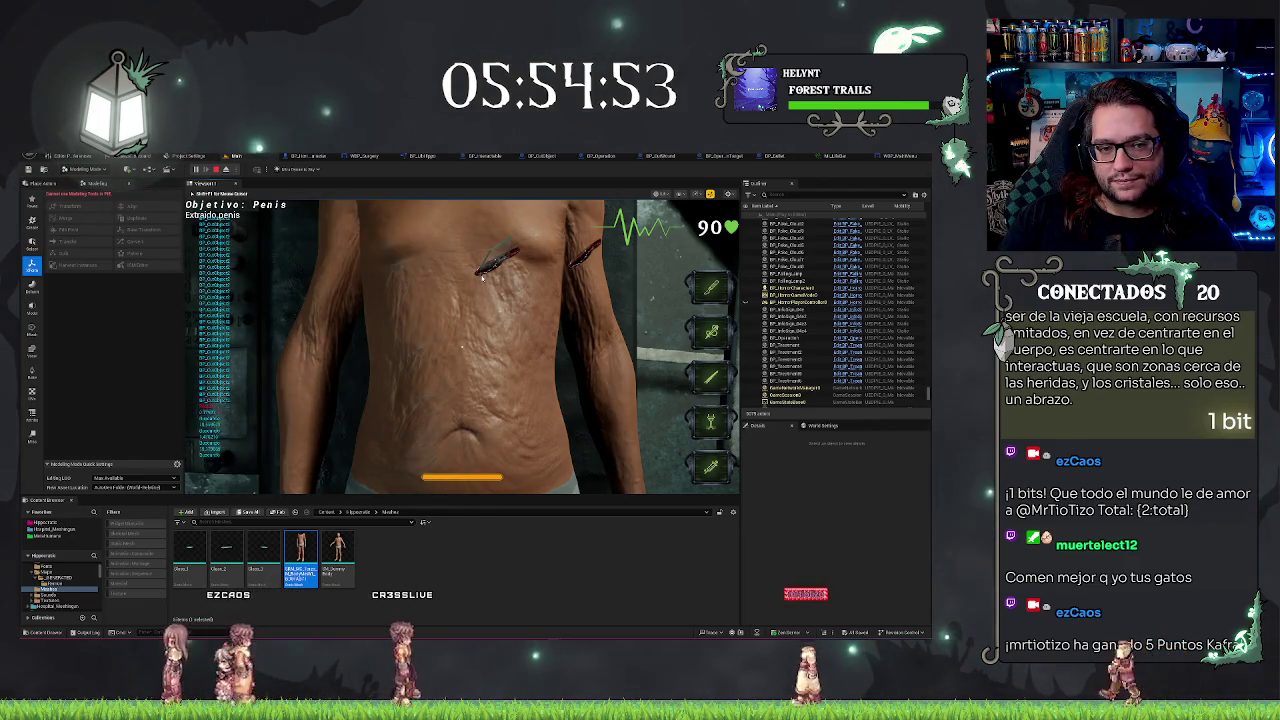
pyautogui.click(582, 264)
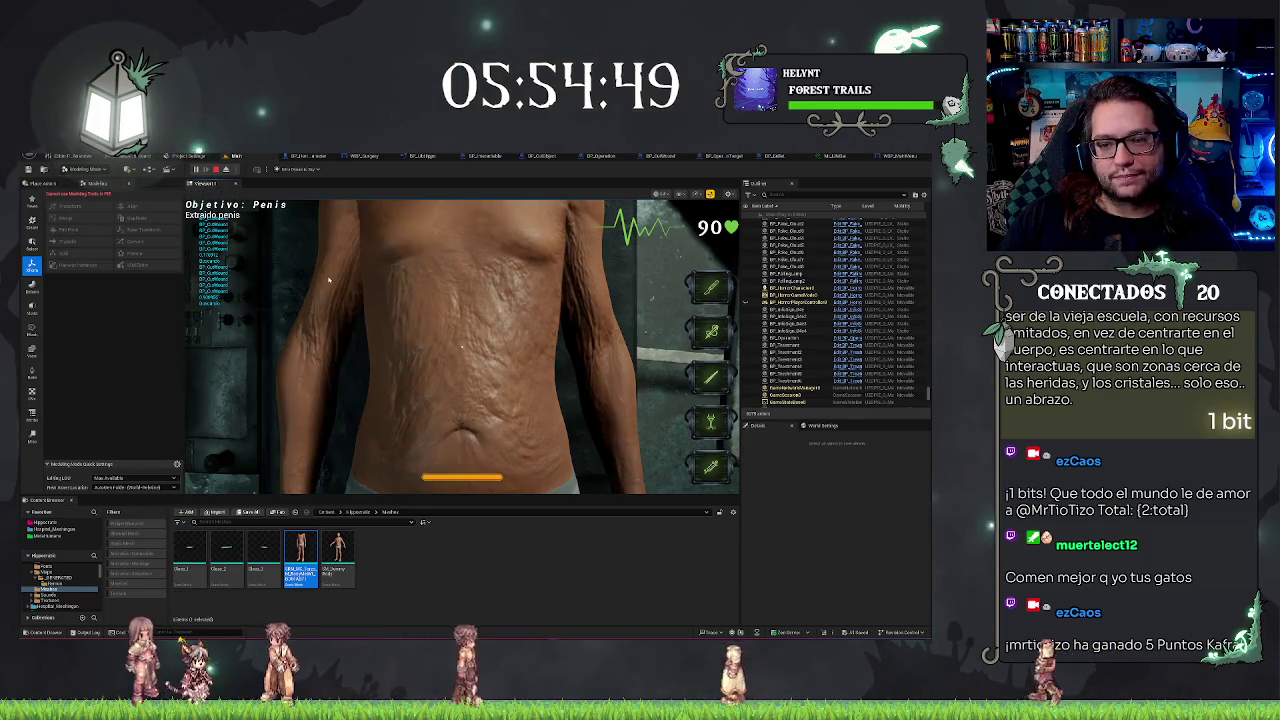
pyautogui.press('Escape')
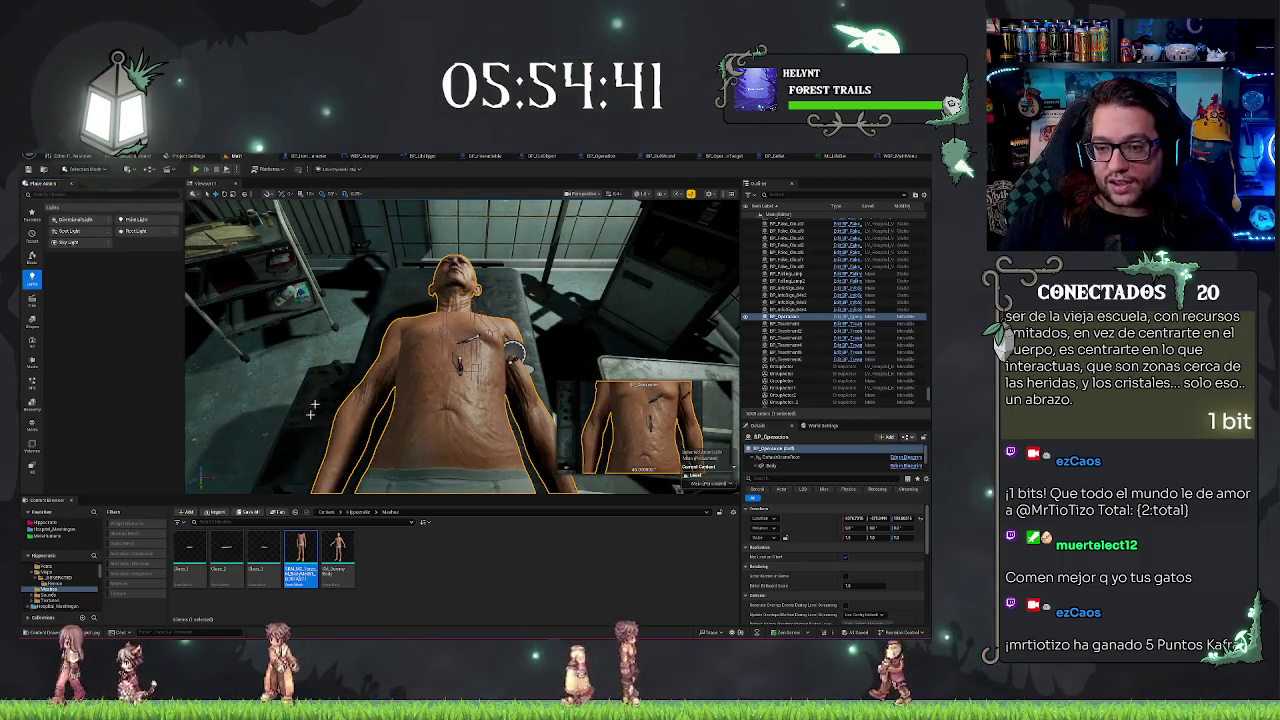
# Focus the level viewport on the patient's body and move along the torso
pyautogui.click(406, 600)
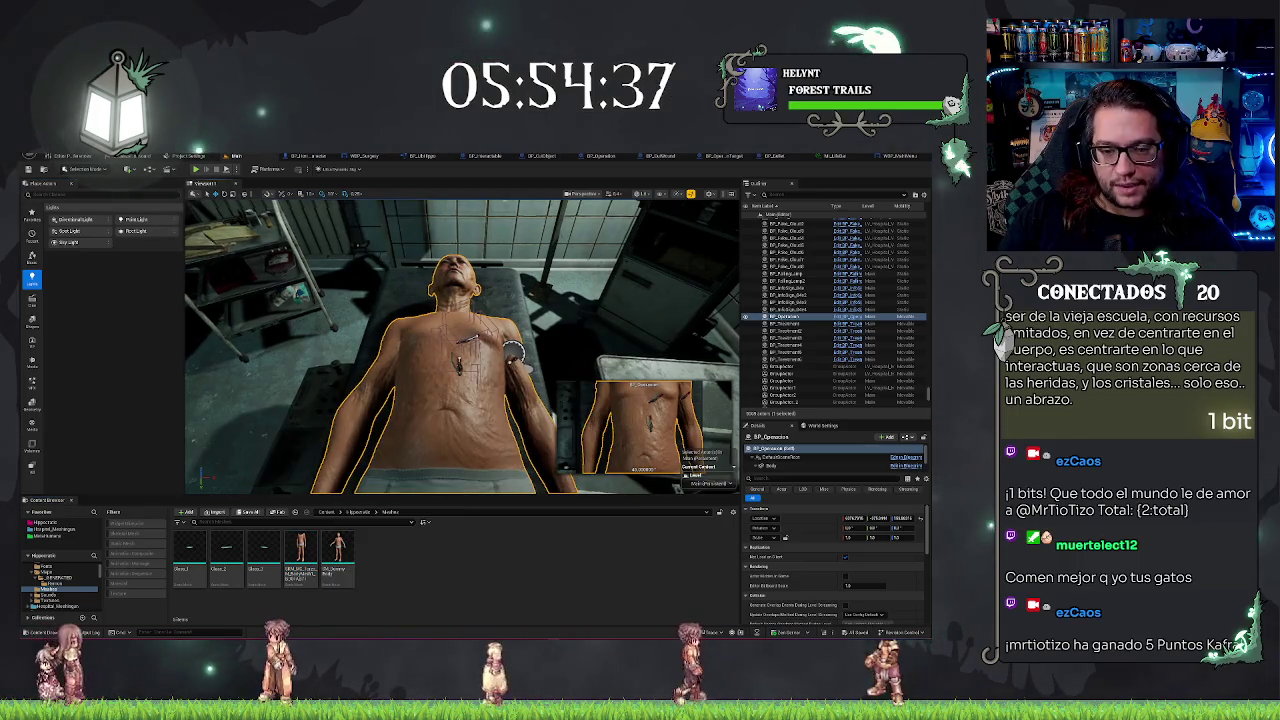
pyautogui.press('f')
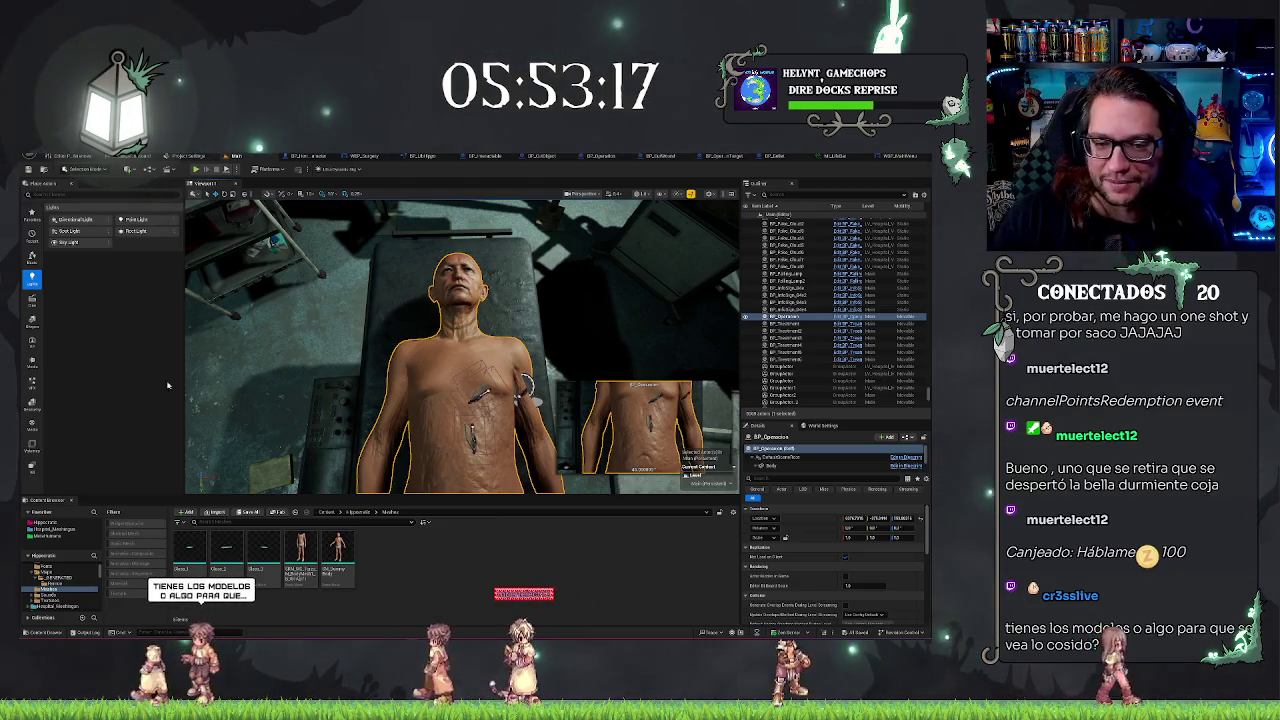
pyautogui.moveTo(460, 340)
pyautogui.mouseDown()
pyautogui.moveTo(460, 380)
pyautogui.moveTo(460, 340)
pyautogui.mouseUp()
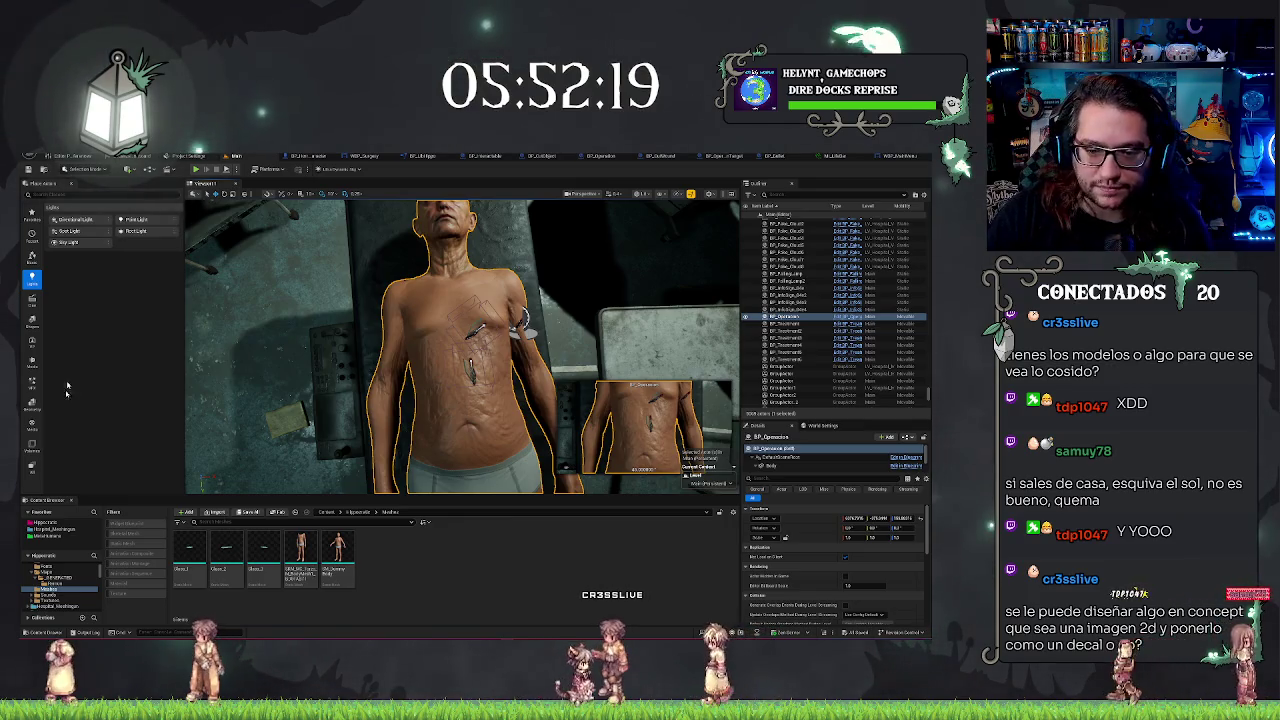
pyautogui.scroll(8, 460, 345)
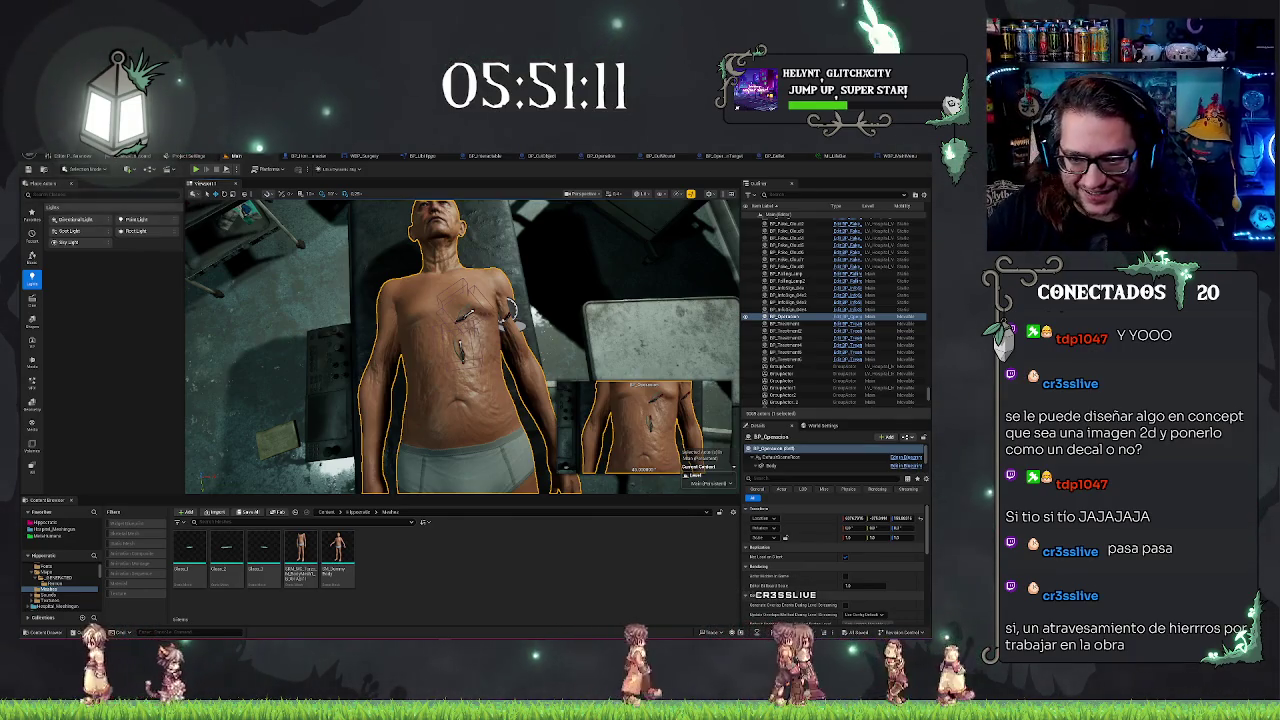
# Show BP_Operacion's Event Graph zoomed on the SutureBegin and SutureEnd nodes
pyautogui.click(603, 157)
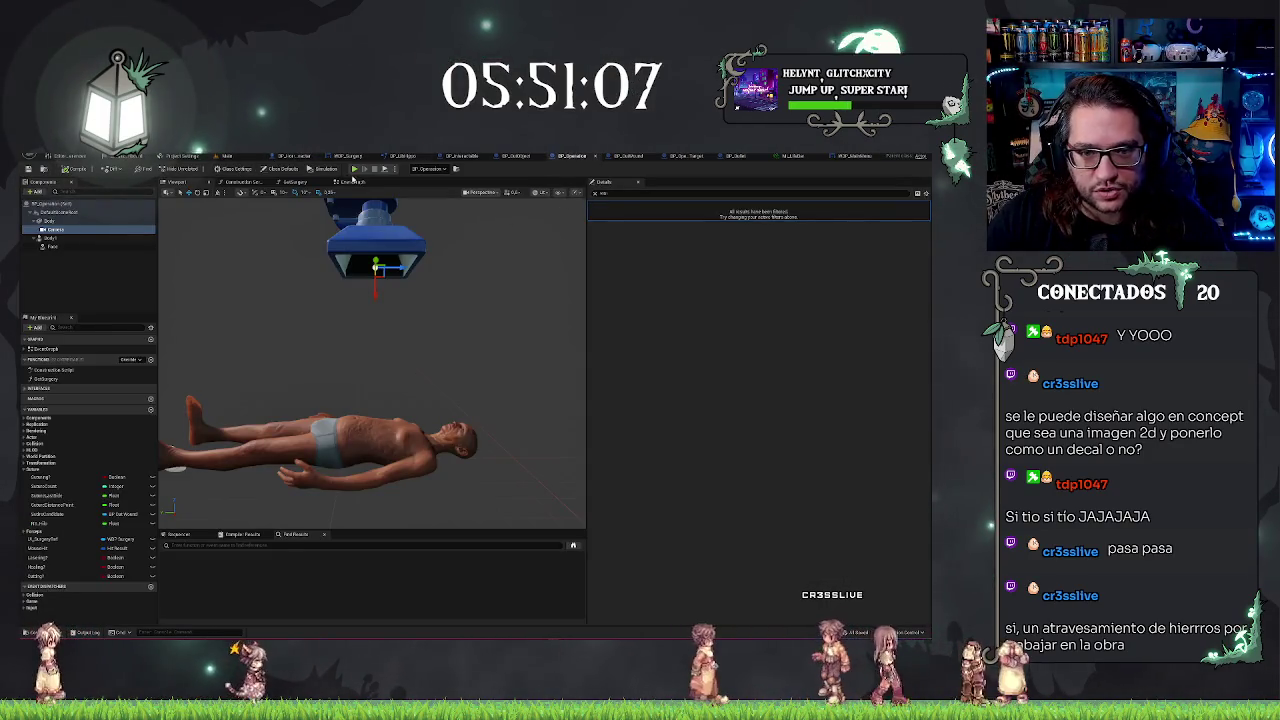
pyautogui.click(351, 181)
pyautogui.scroll(-4, 372, 316)
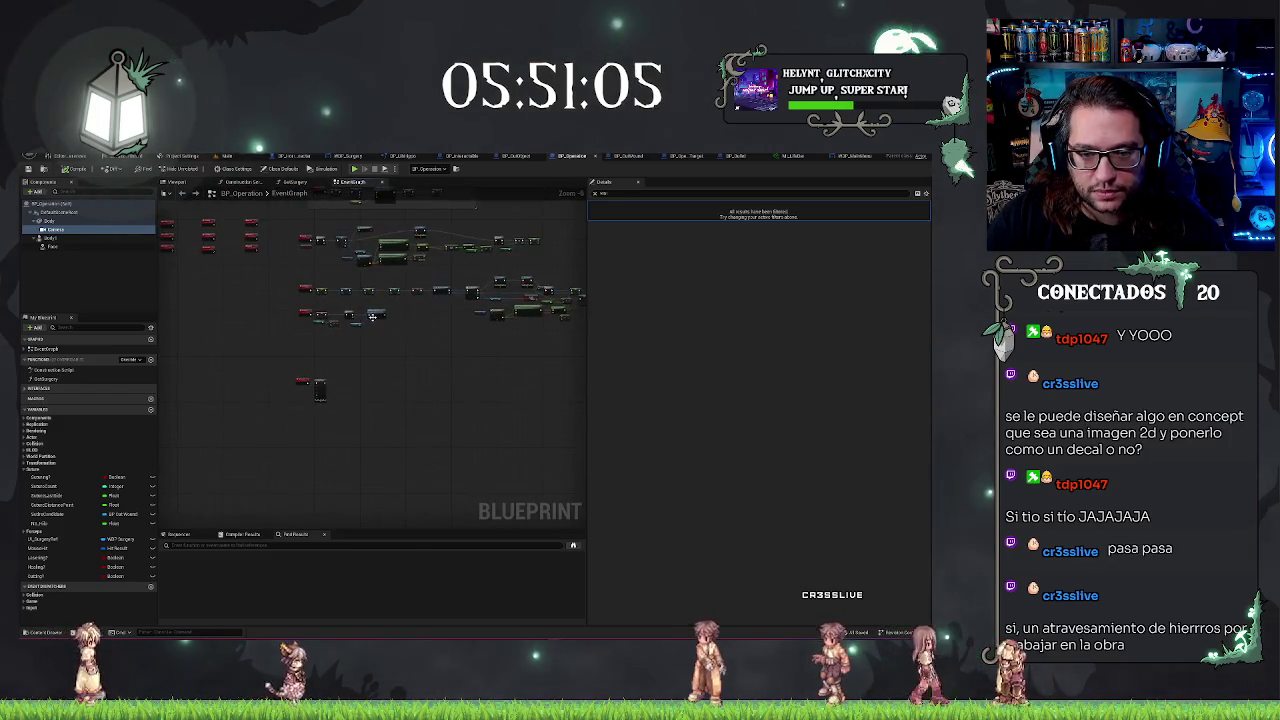
pyautogui.scroll(7, 372, 316)
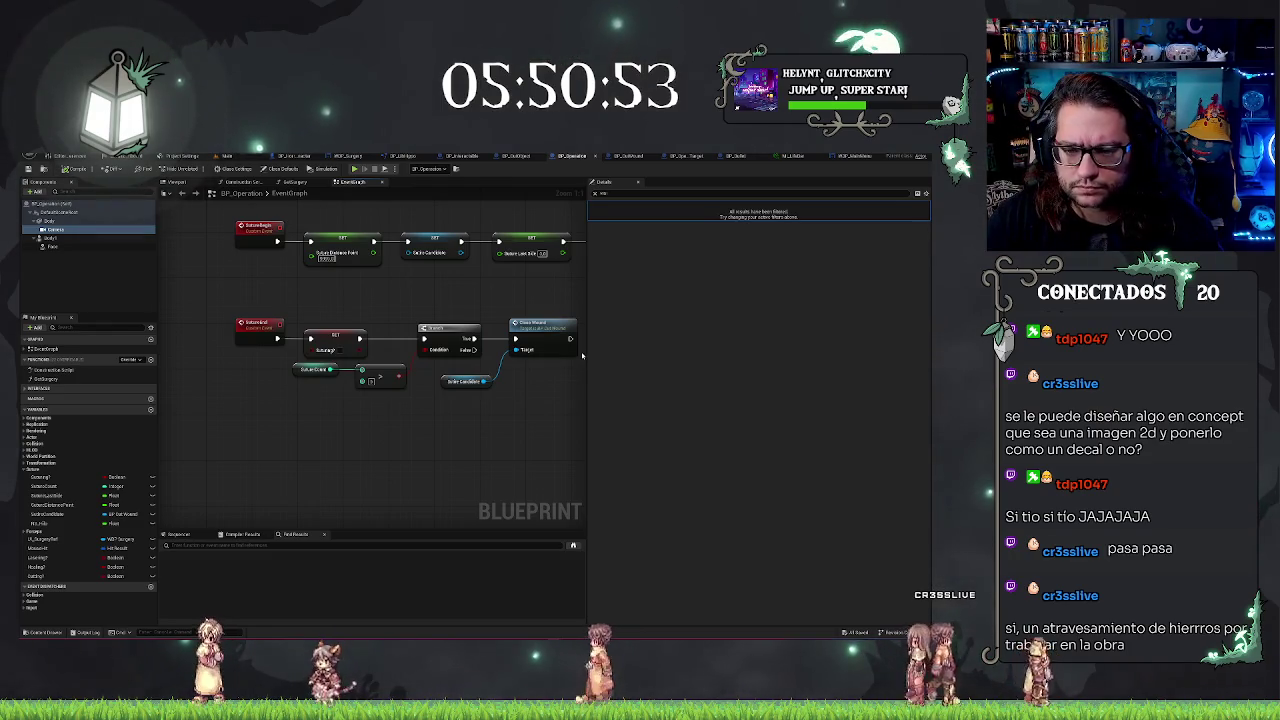
# Find where ClassHound is used and inspect a blueprint variable's settings
pyautogui.rightClick(545, 328)
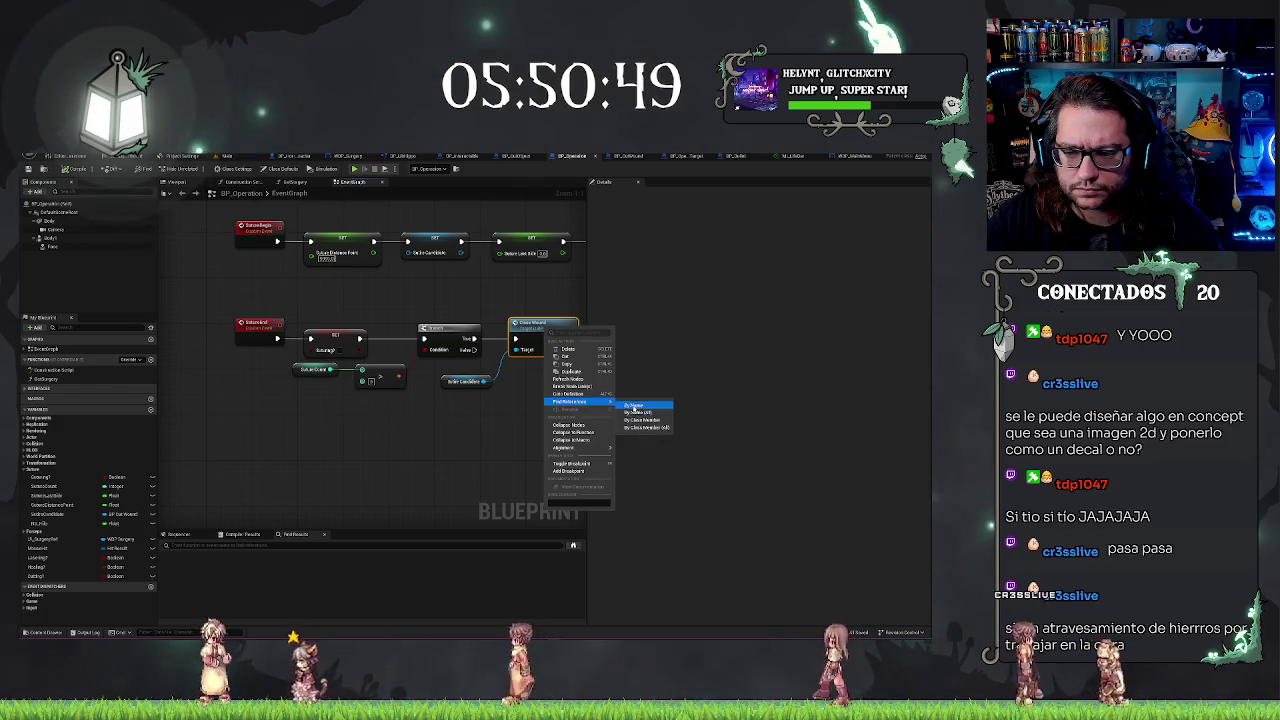
pyautogui.click(634, 405)
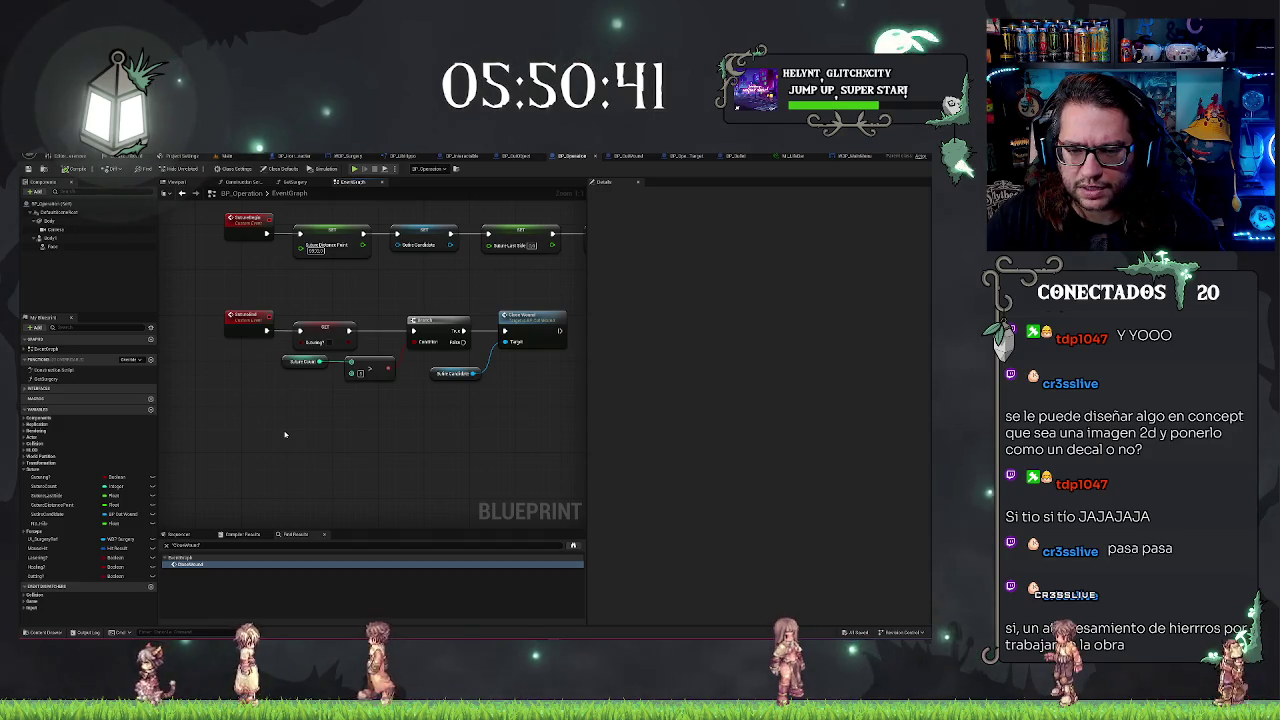
pyautogui.click(57, 487)
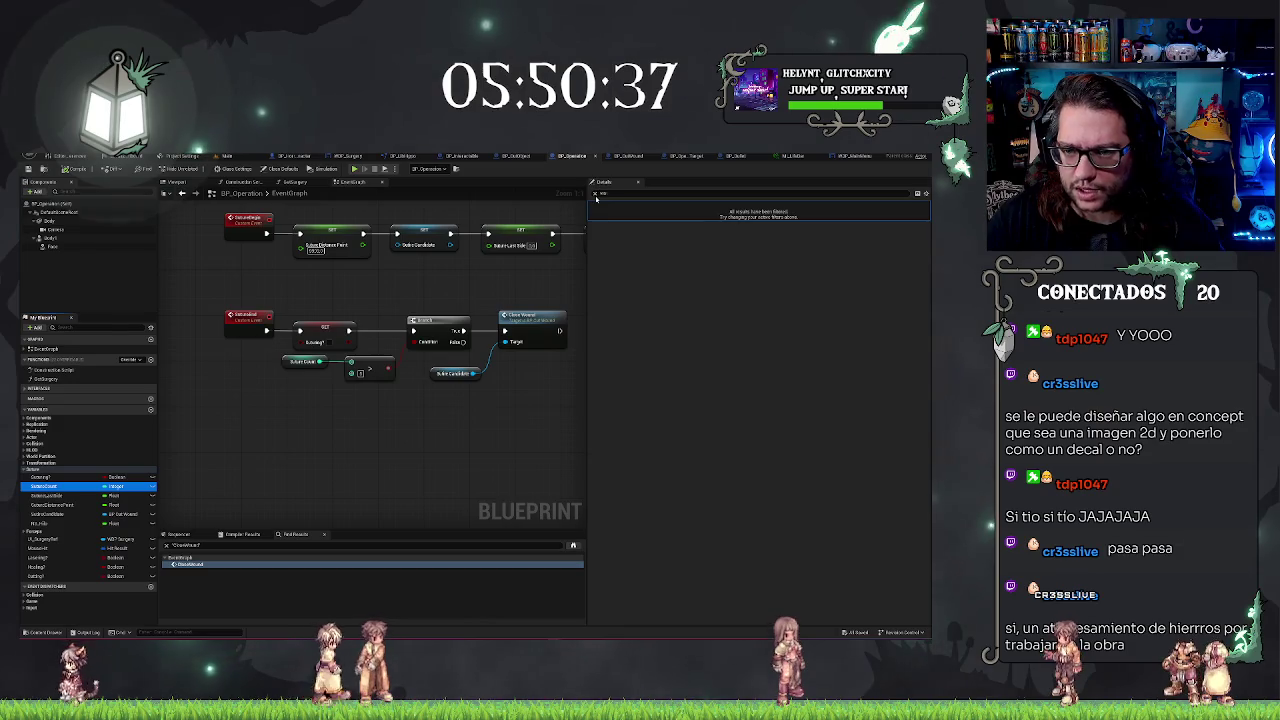
pyautogui.click(596, 195)
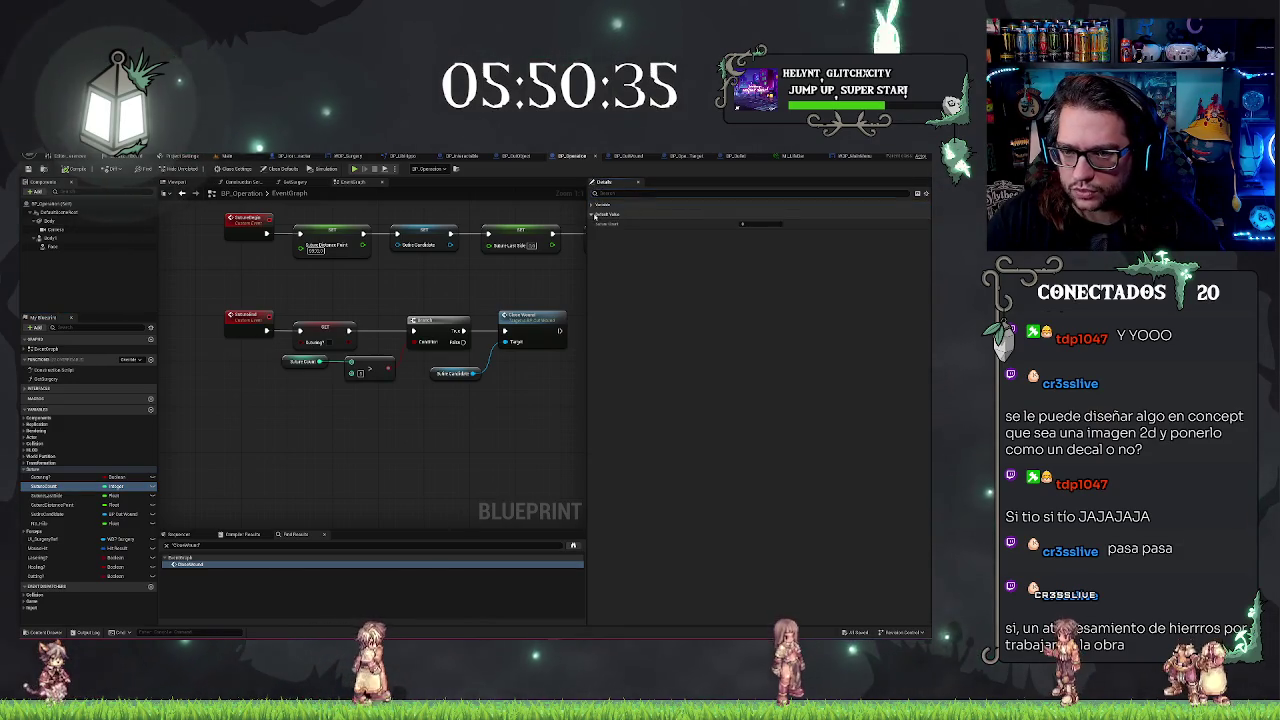
pyautogui.scroll(-7, 520, 430)
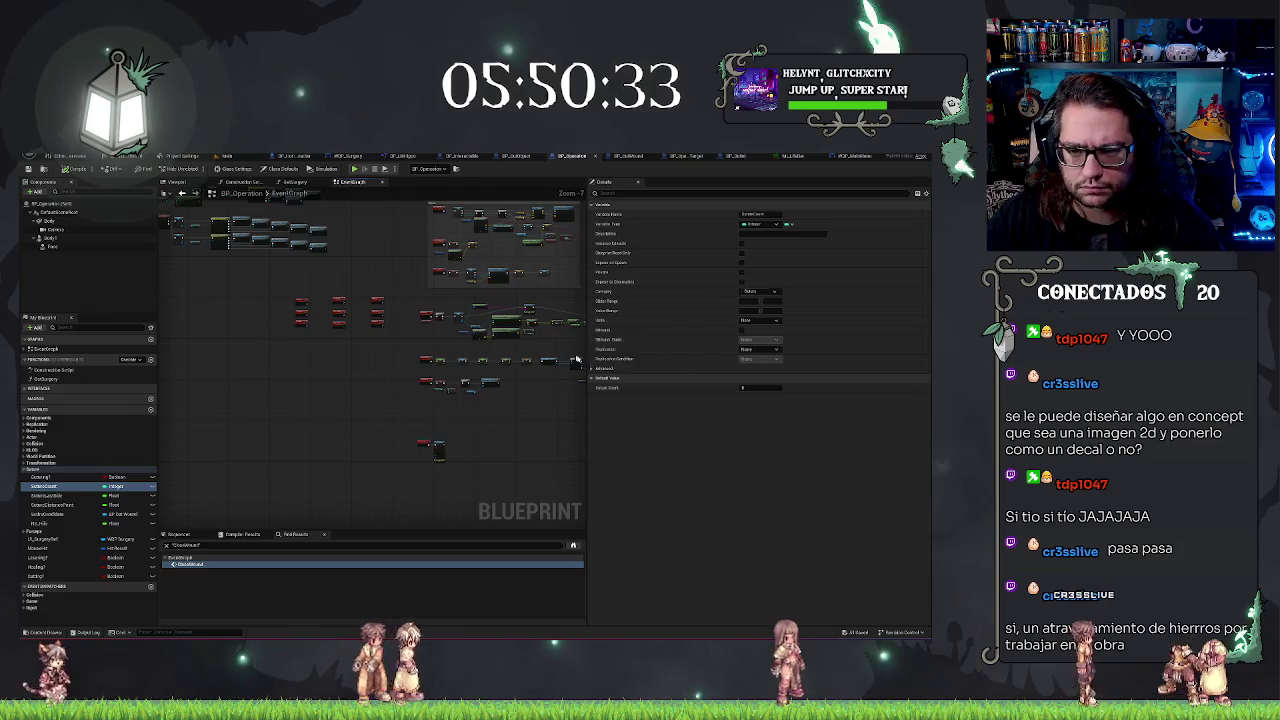
pyautogui.scroll(4, 520, 355)
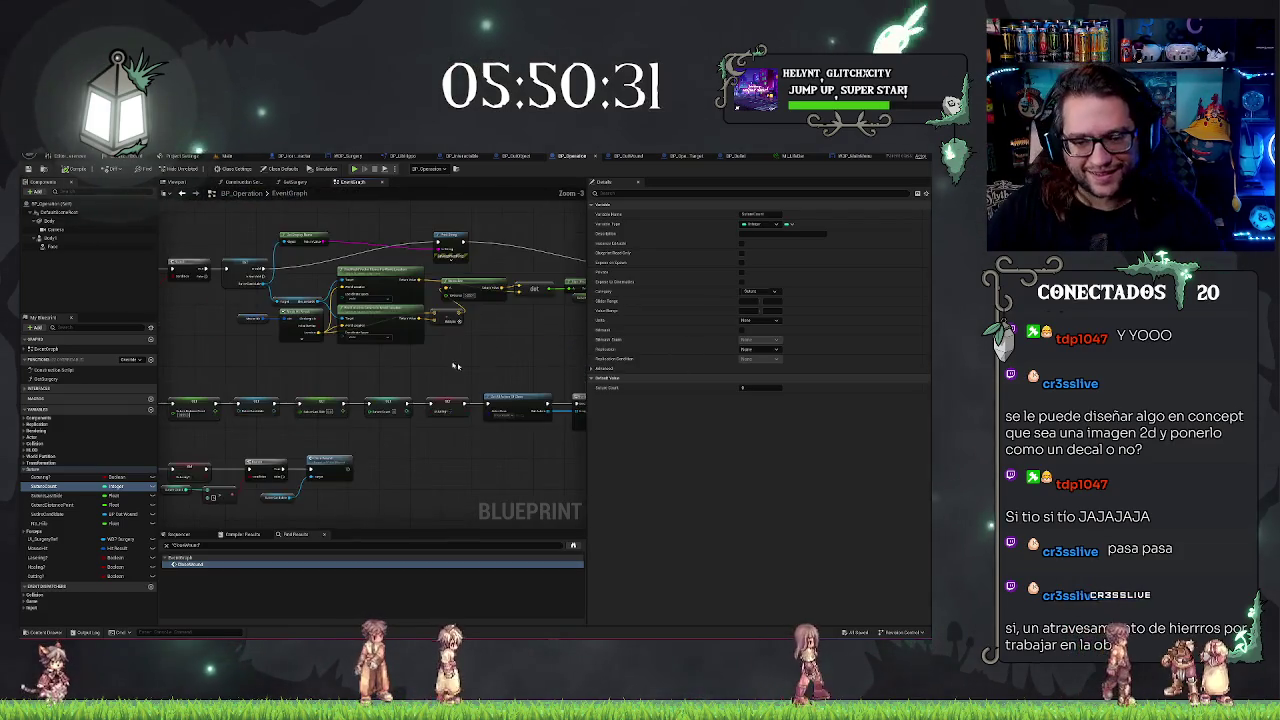
pyautogui.scroll(2, 500, 365)
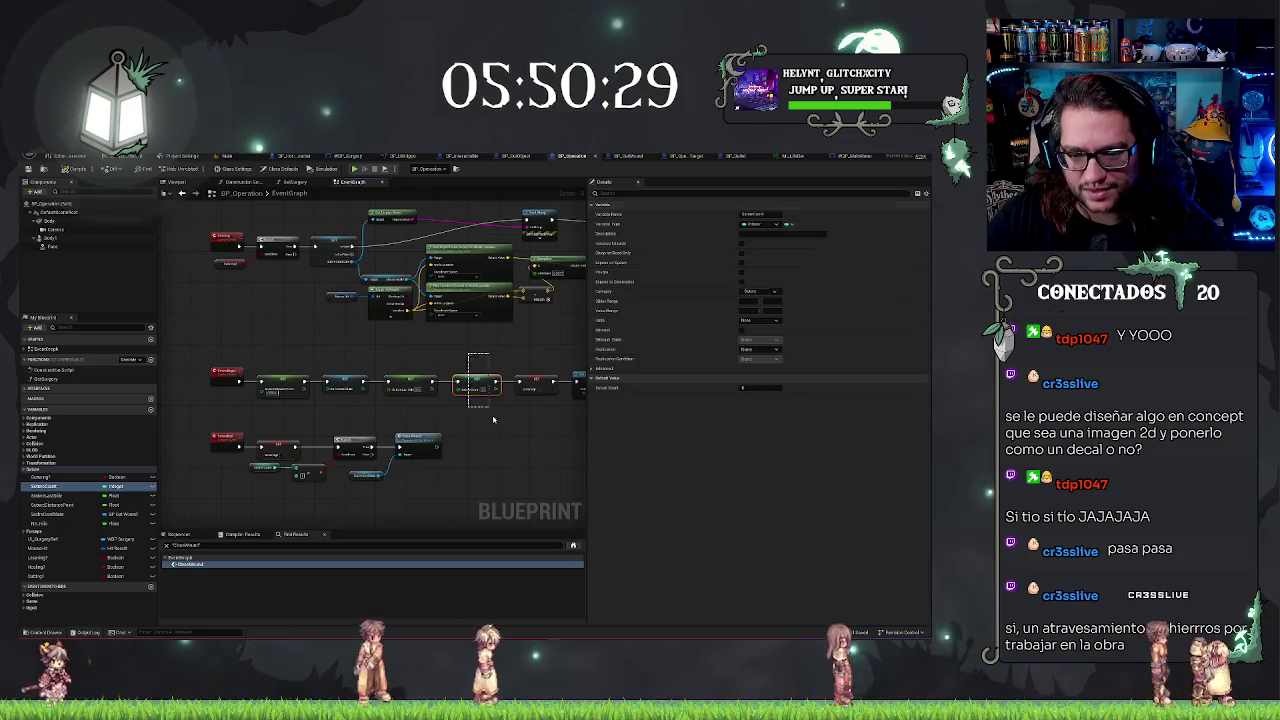
pyautogui.scroll(1, 513, 357)
pyautogui.scroll(-2, 513, 357)
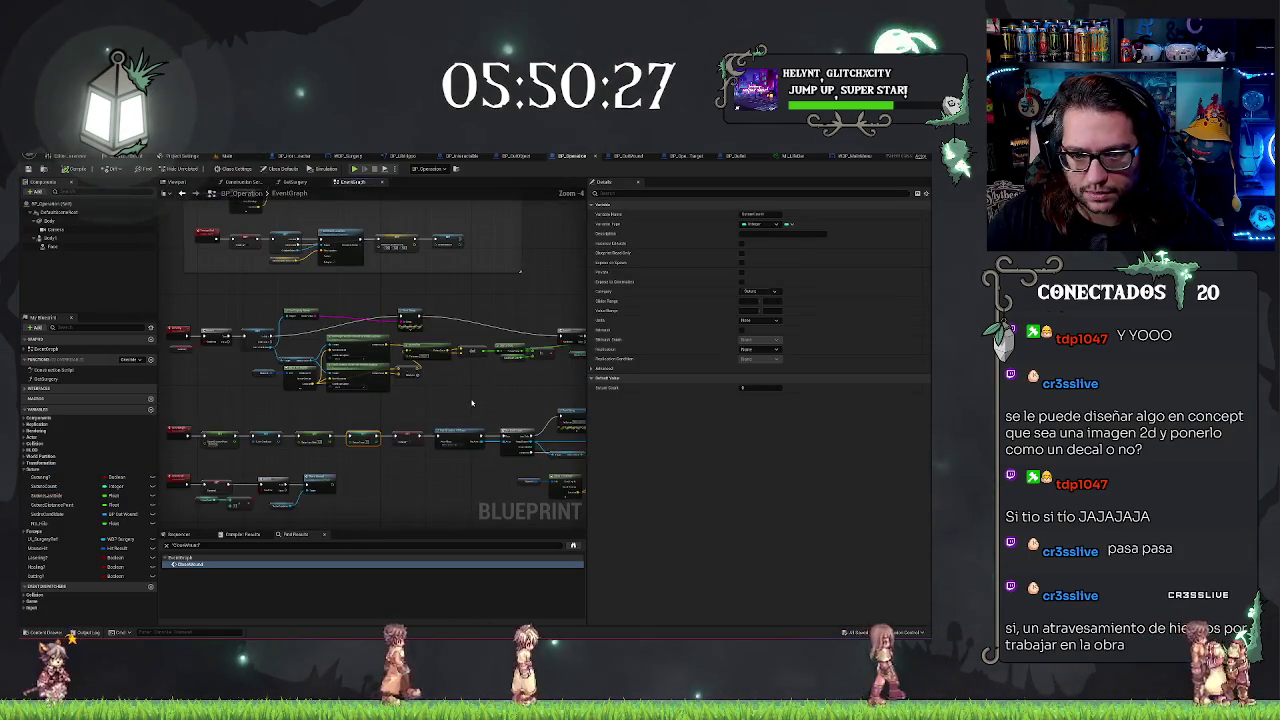
pyautogui.scroll(-1, 363, 394)
# Delete the debug Print String and Get Display Name nodes from the Line Trace section
pyautogui.moveTo(363, 394)
pyautogui.mouseDown()
pyautogui.moveTo(434, 400)
pyautogui.moveTo(486, 386)
pyautogui.moveTo(488, 410)
pyautogui.moveTo(565, 418)
pyautogui.moveTo(178, 406)
pyautogui.moveTo(287, 403)
pyautogui.mouseUp()
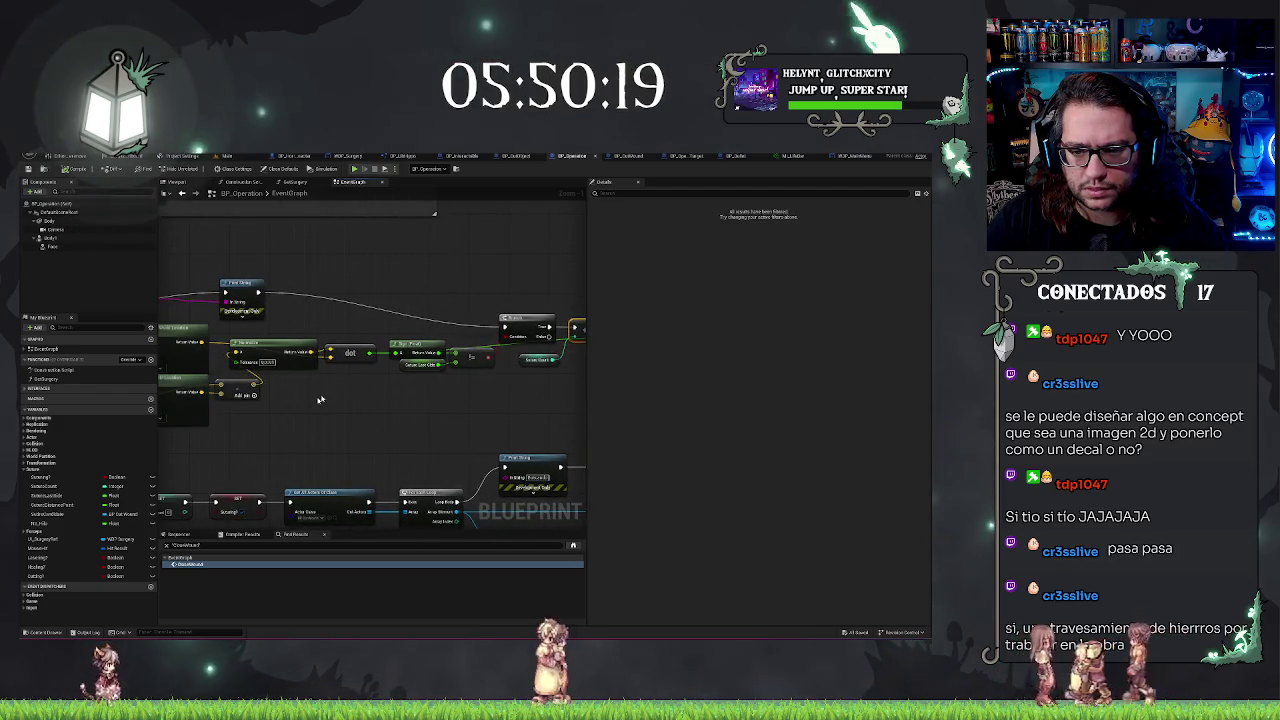
pyautogui.moveTo(437, 352); pyautogui.dragTo(397, 344)
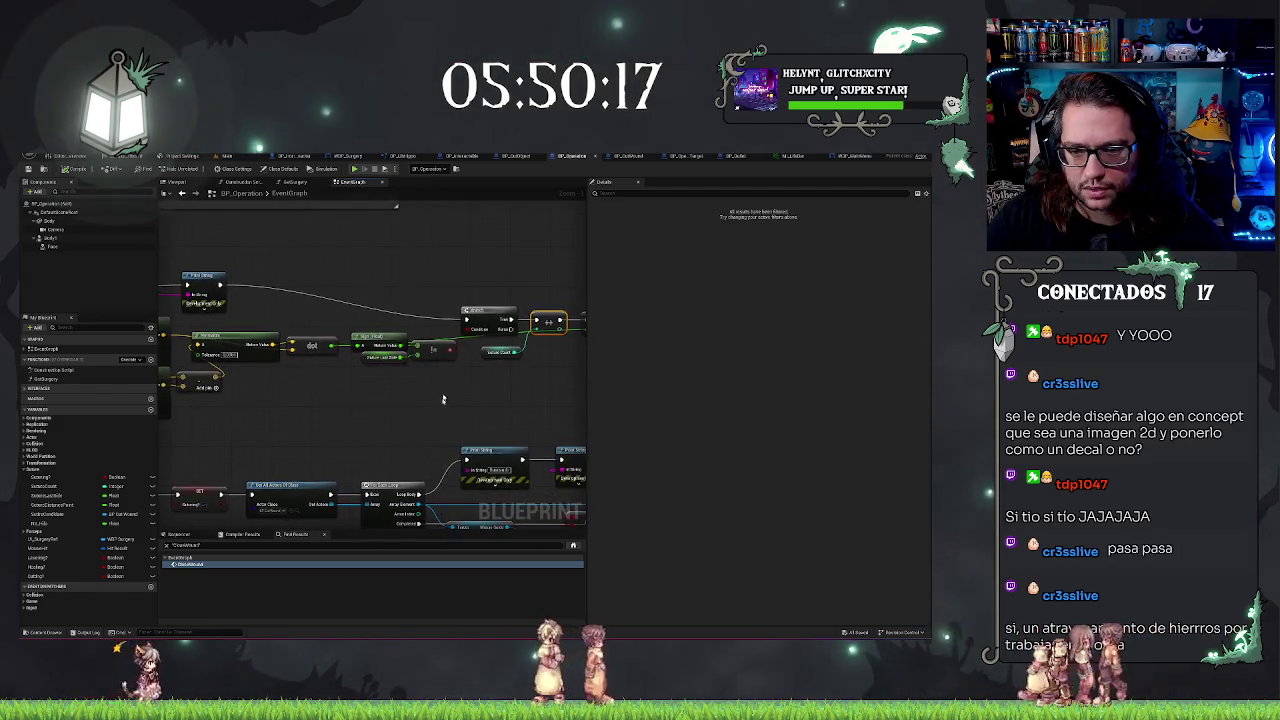
pyautogui.click(430, 432)
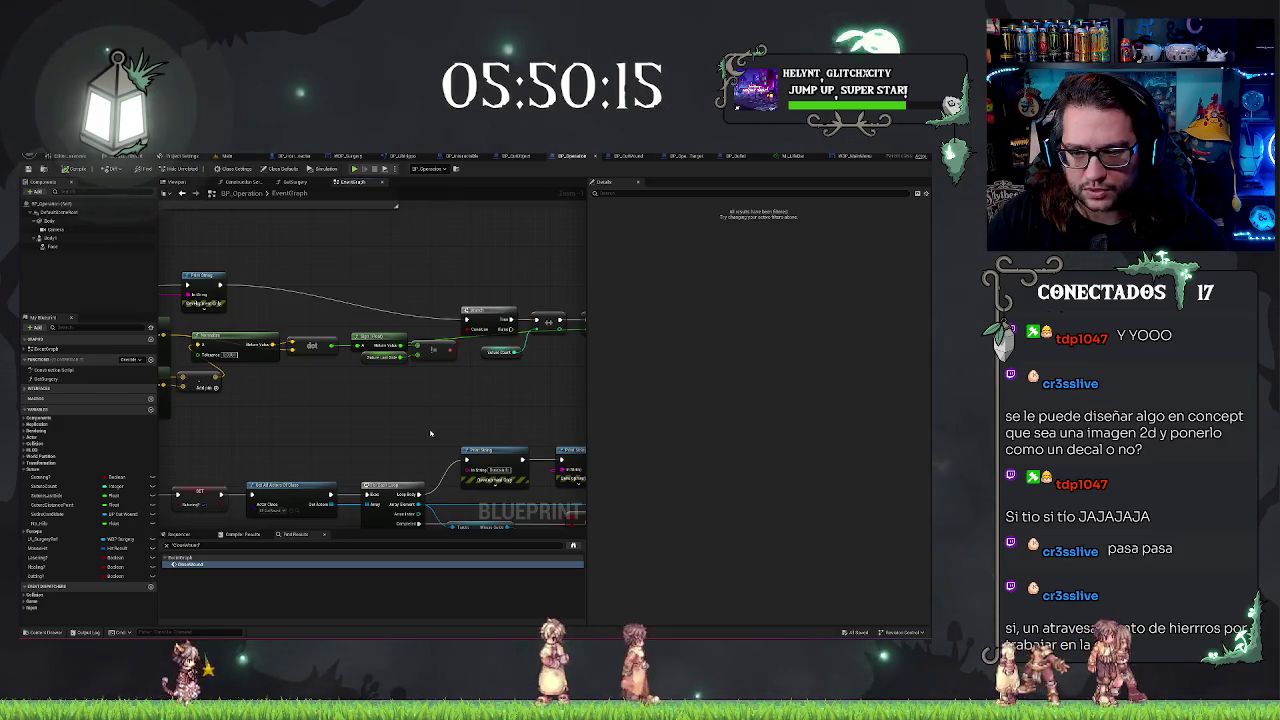
pyautogui.moveTo(394, 434)
pyautogui.mouseDown()
pyautogui.moveTo(374, 420)
pyautogui.moveTo(385, 272)
pyautogui.moveTo(449, 267)
pyautogui.mouseUp()
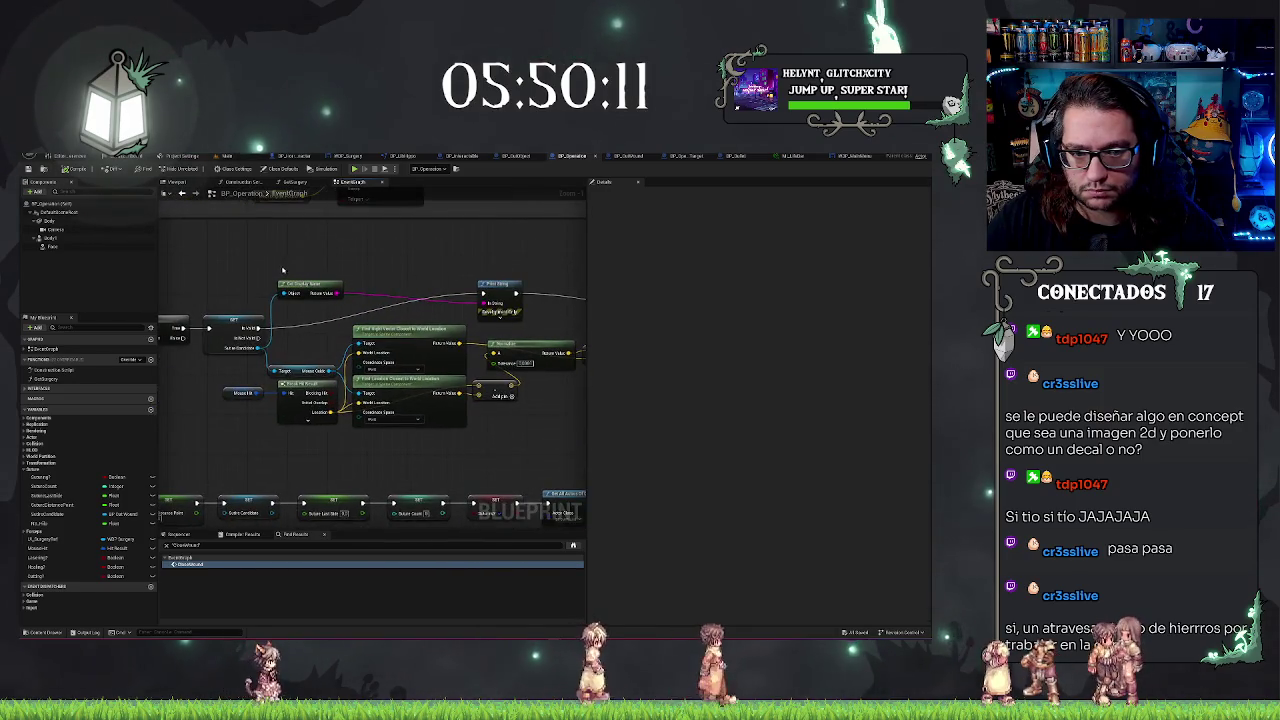
pyautogui.press('Delete')
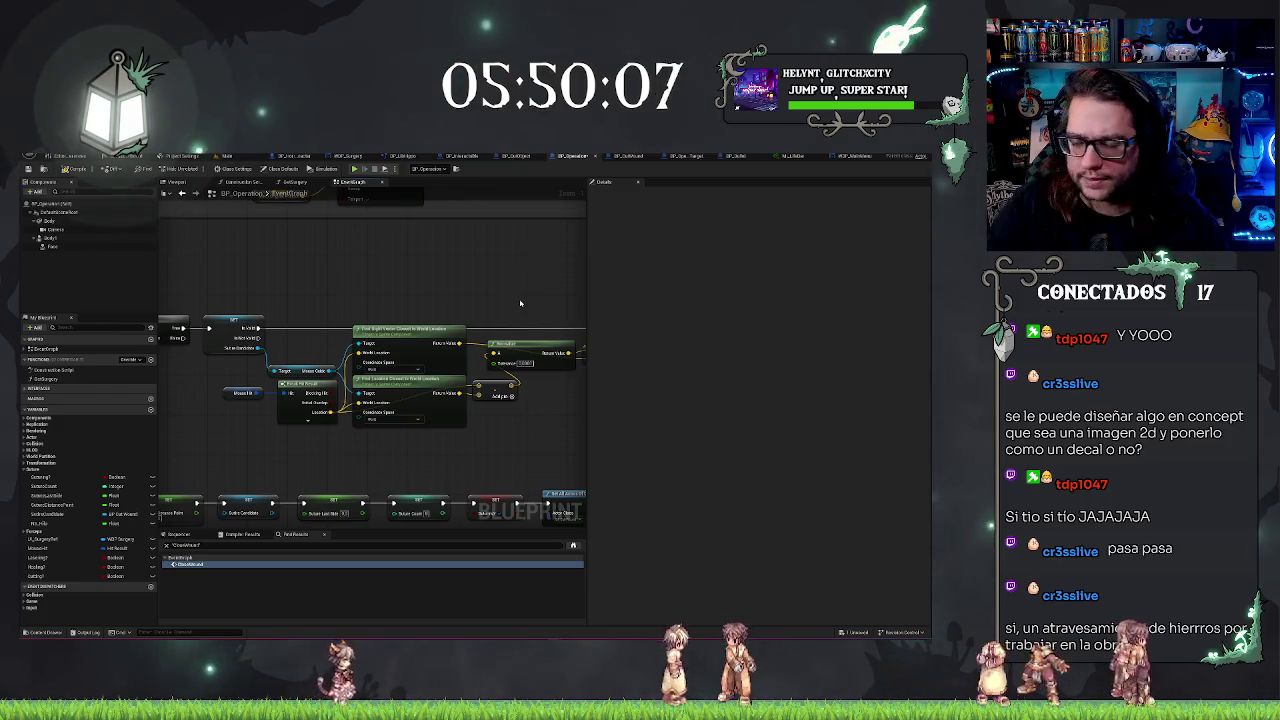
pyautogui.moveTo(520, 303)
pyautogui.mouseDown()
pyautogui.moveTo(248, 252)
pyautogui.moveTo(465, 227)
pyautogui.mouseUp()
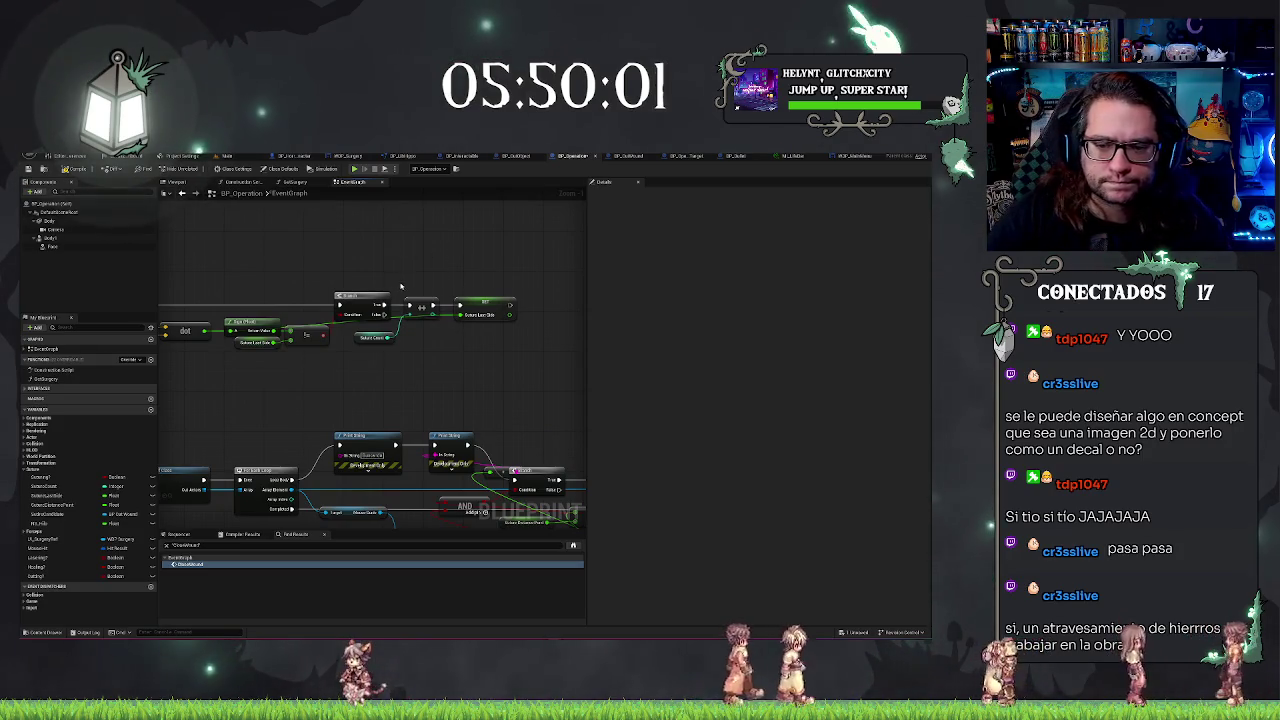
pyautogui.moveTo(387, 339); pyautogui.dragTo(455, 355)
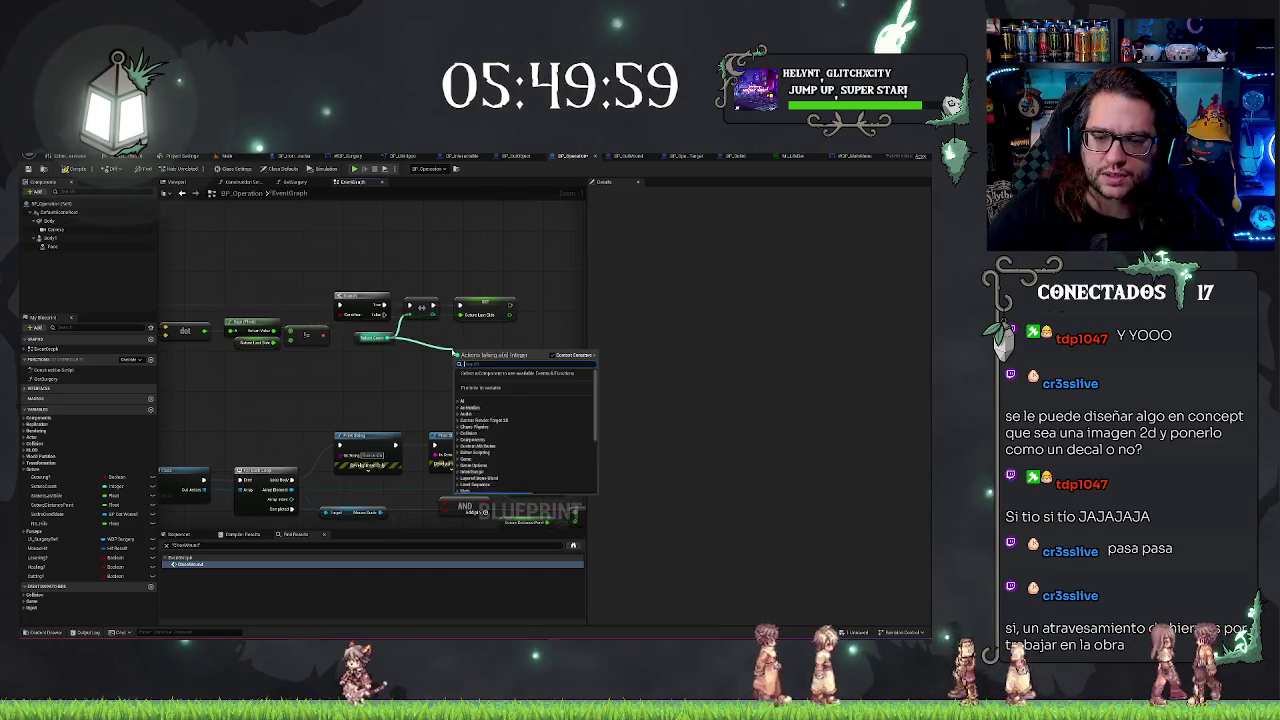
# Add a Print String node and place it beside the line-trace row
pyautogui.press('Escape')
pyautogui.rightClick(410, 370)
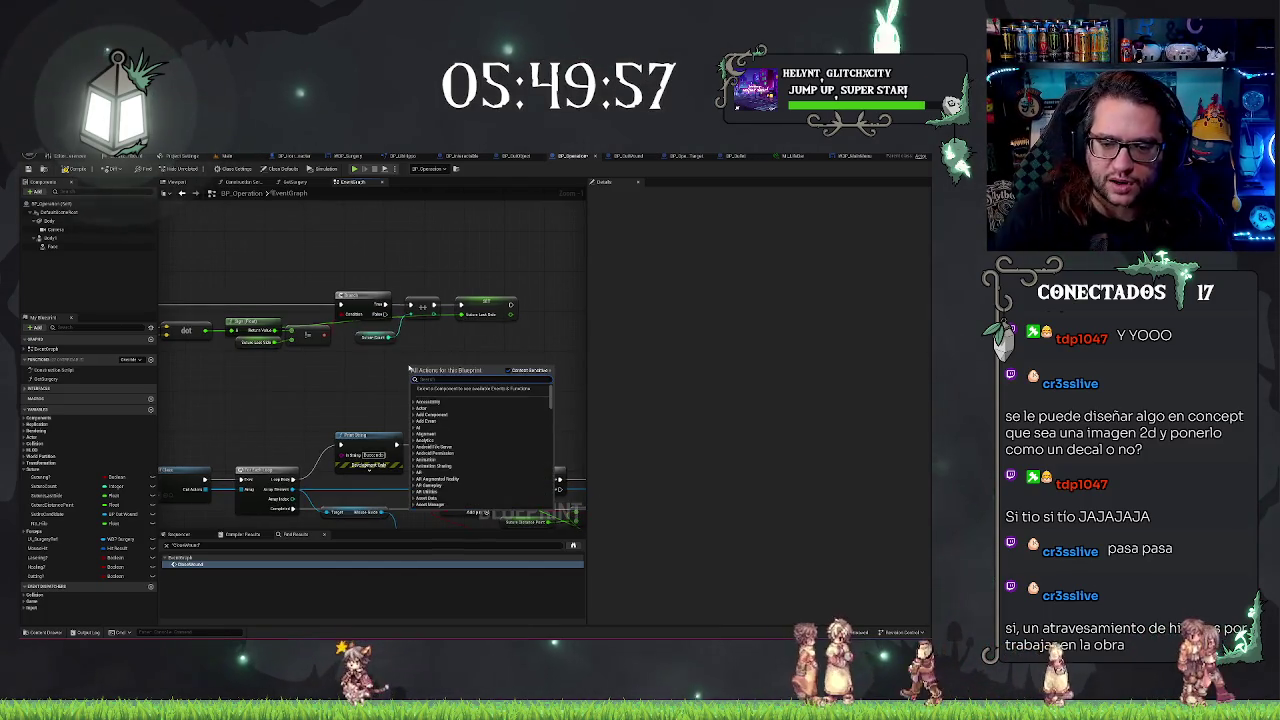
pyautogui.write('print')
pyautogui.press('Return')
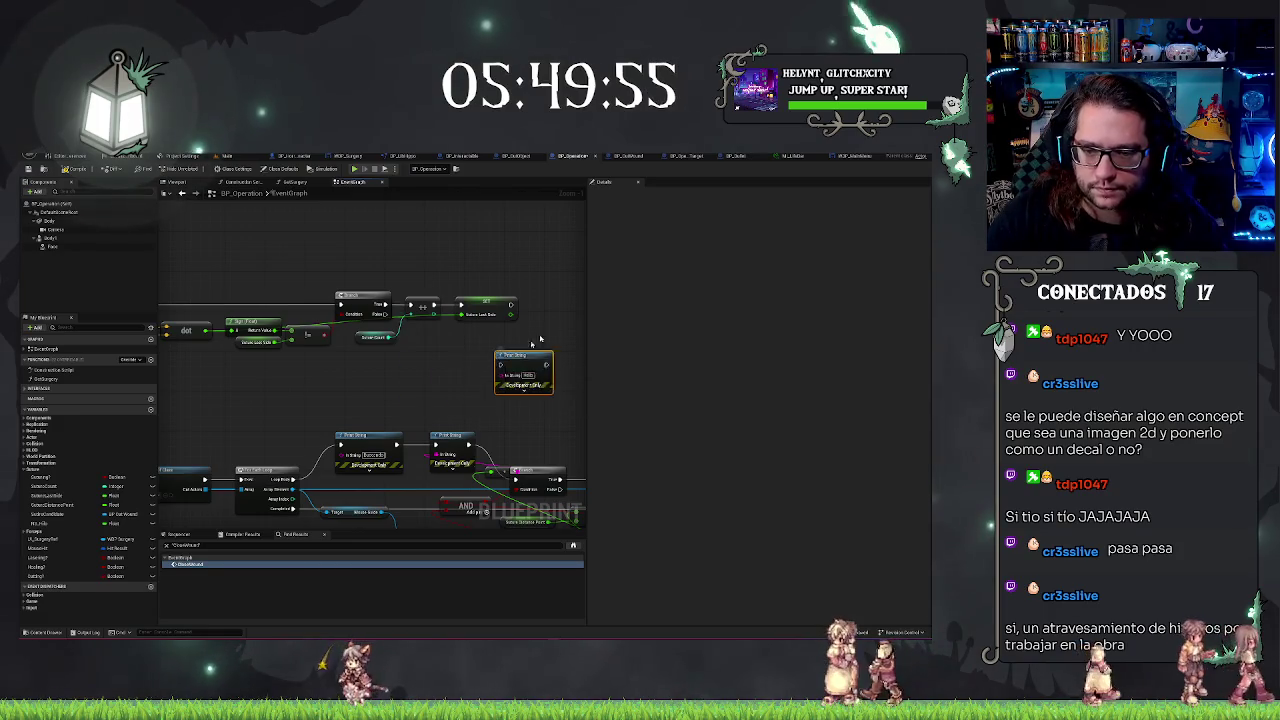
pyautogui.moveTo(473, 364); pyautogui.dragTo(547, 305)
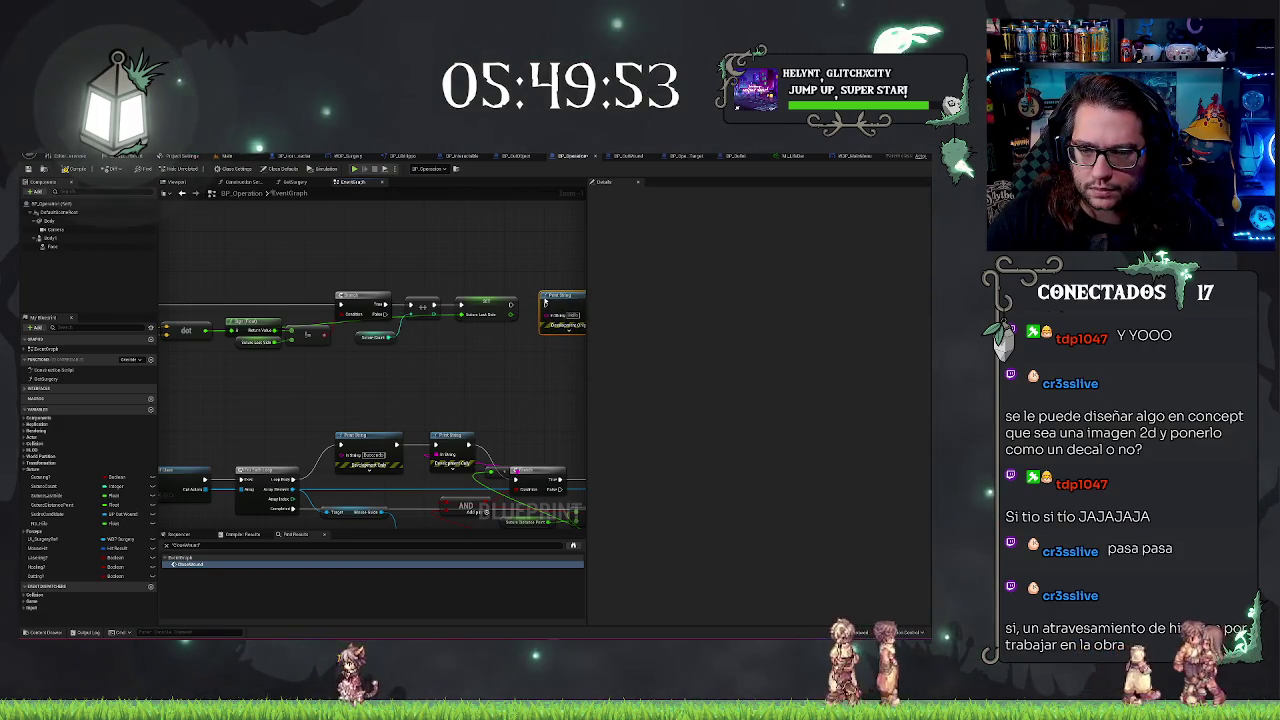
pyautogui.scroll(-5, 469, 285)
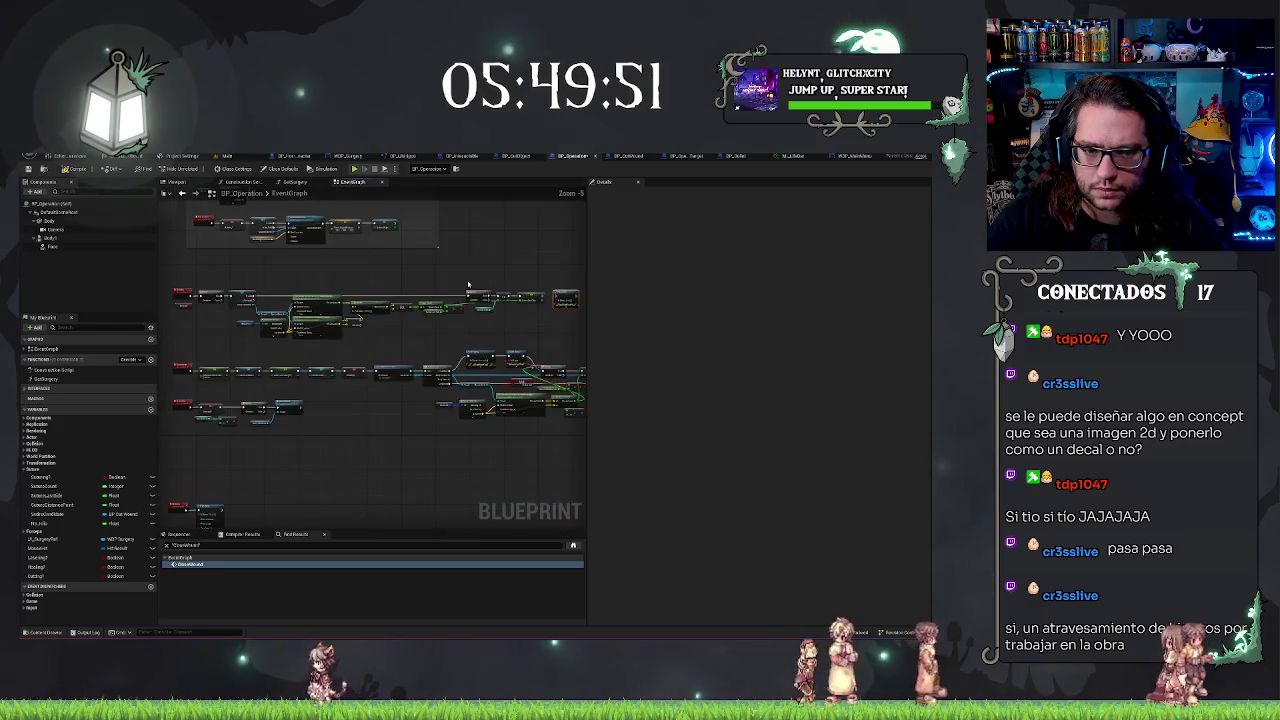
pyautogui.moveTo(466, 285); pyautogui.dragTo(539, 277)
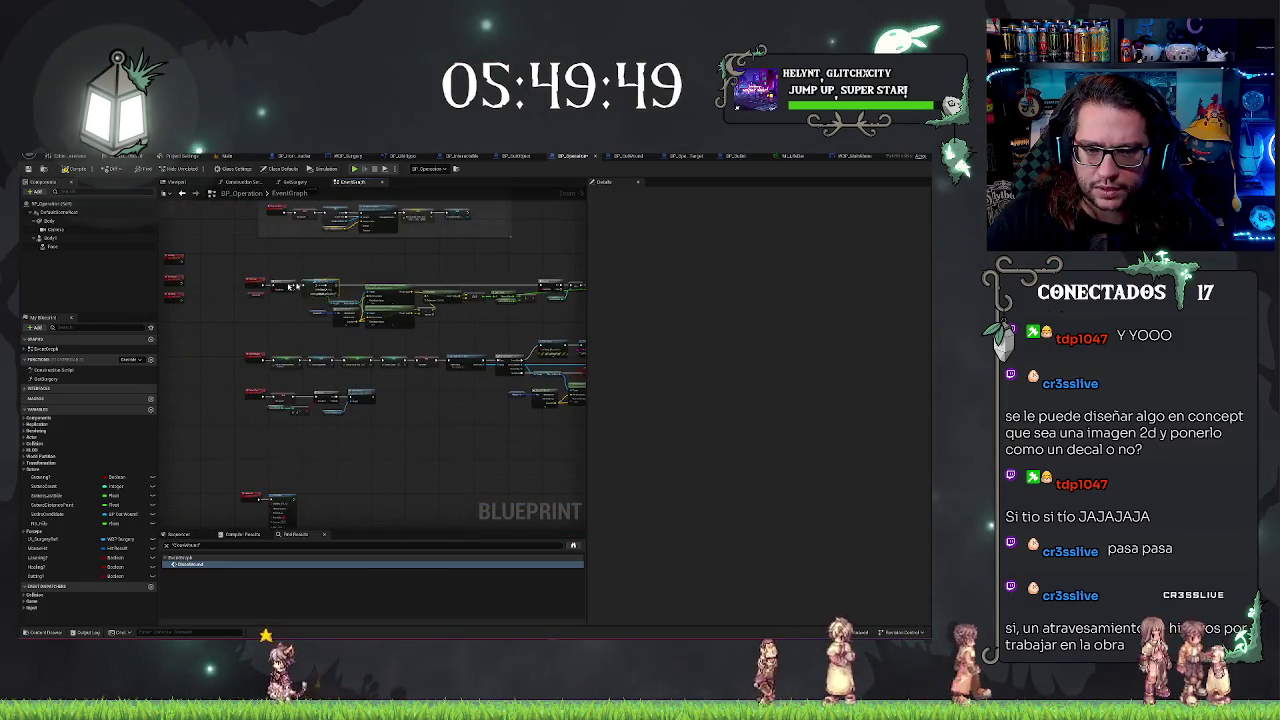
pyautogui.scroll(6, 226, 299)
pyautogui.moveTo(278, 330)
pyautogui.mouseDown()
pyautogui.moveTo(462, 368)
pyautogui.moveTo(499, 237)
pyautogui.moveTo(358, 234)
pyautogui.moveTo(458, 240)
pyautogui.mouseUp()
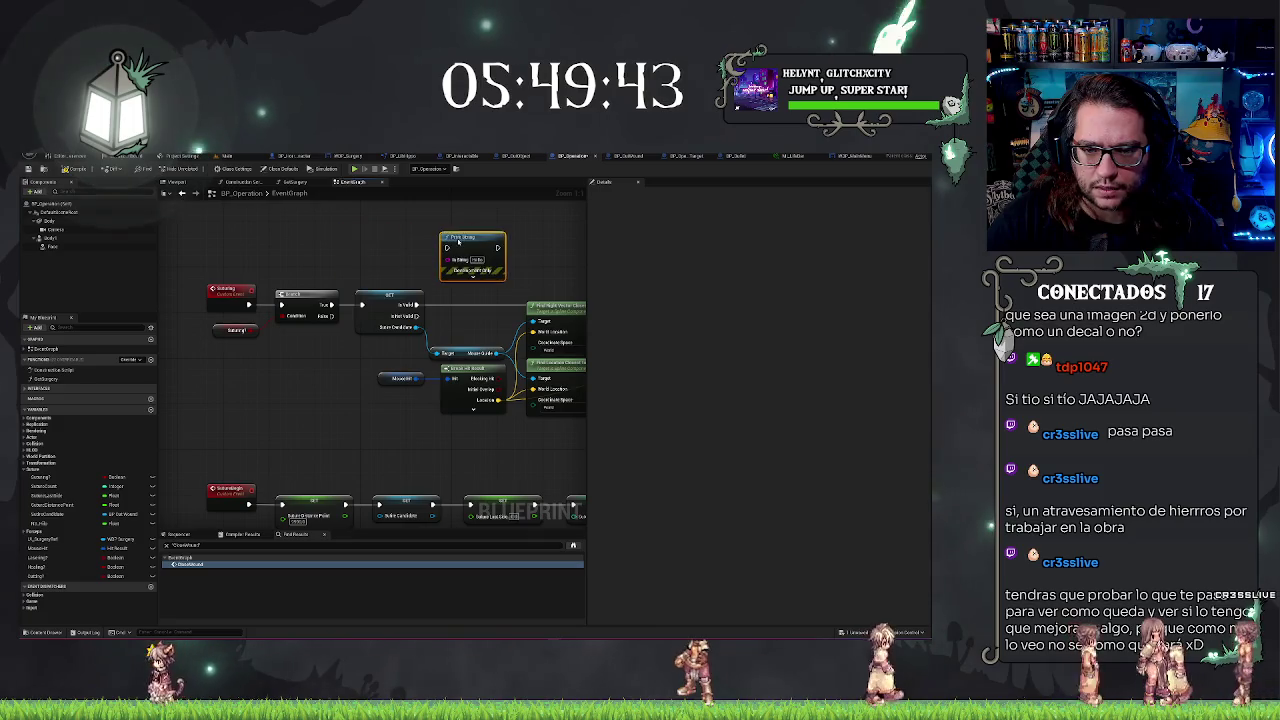
pyautogui.scroll(-2, 458, 240)
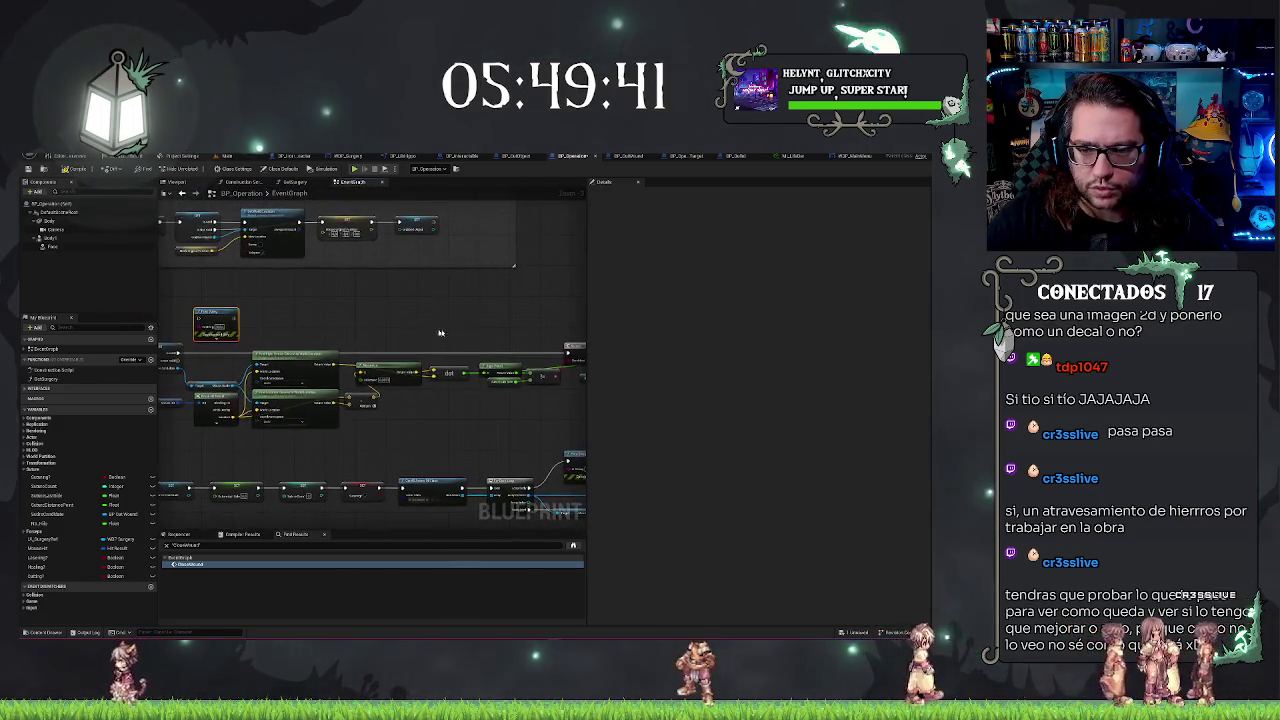
pyautogui.moveTo(421, 333); pyautogui.dragTo(460, 332)
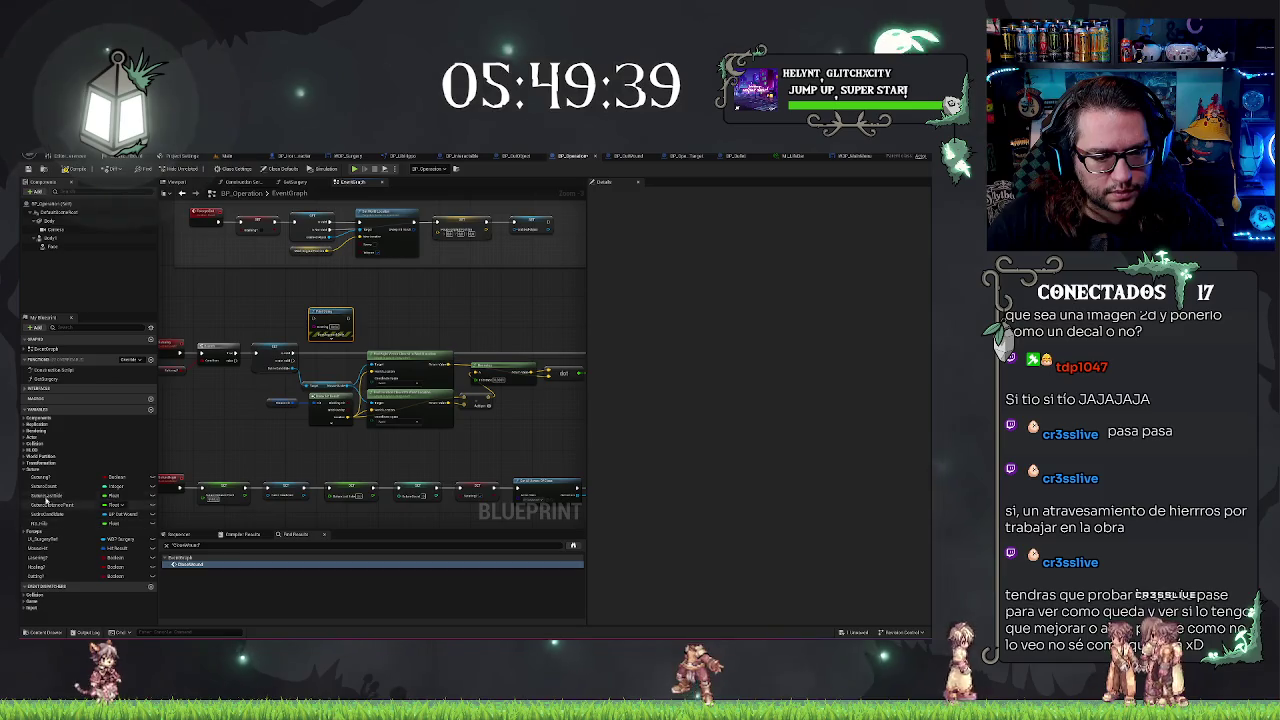
# Place a Get node for a blueprint variable and review the Branch row
pyautogui.click(43, 490)
pyautogui.moveTo(43, 490)
pyautogui.mouseDown()
pyautogui.moveTo(278, 323)
pyautogui.moveTo(700, 349)
pyautogui.moveTo(430, 352)
pyautogui.moveTo(386, 310)
pyautogui.moveTo(243, 320)
pyautogui.moveTo(266, 320)
pyautogui.mouseUp()
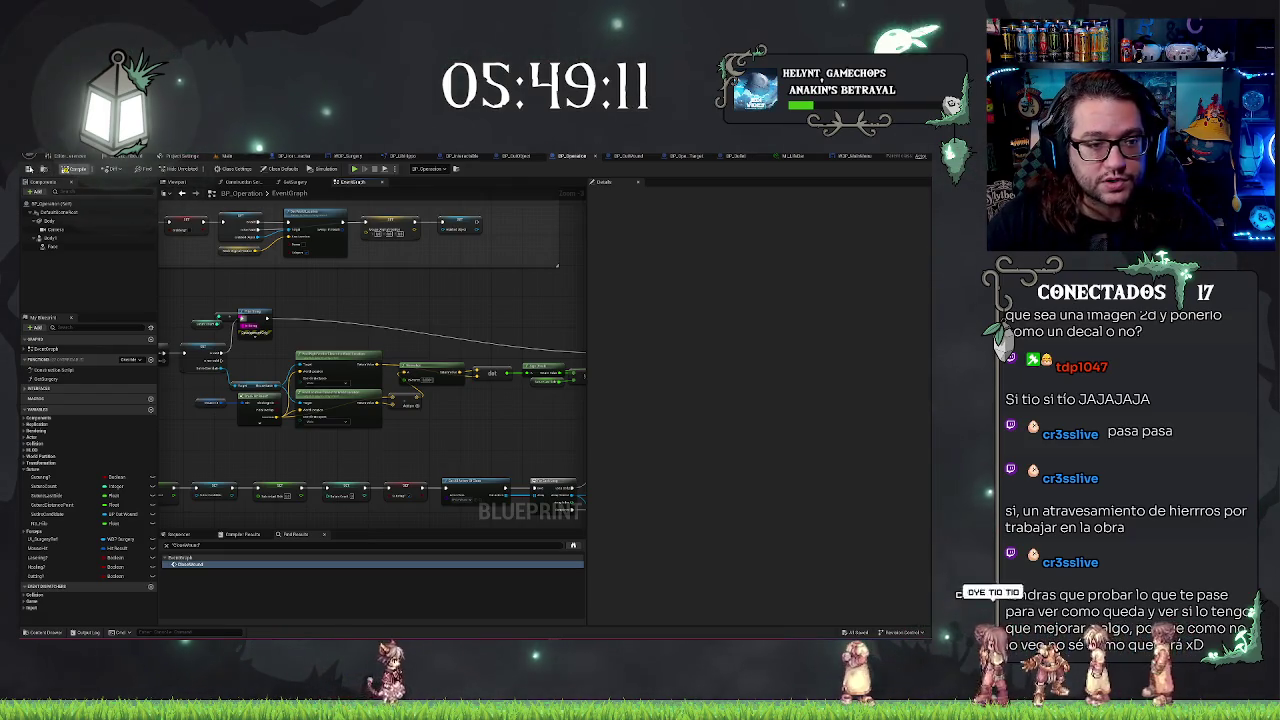
pyautogui.moveTo(466, 520); pyautogui.dragTo(466, 341)
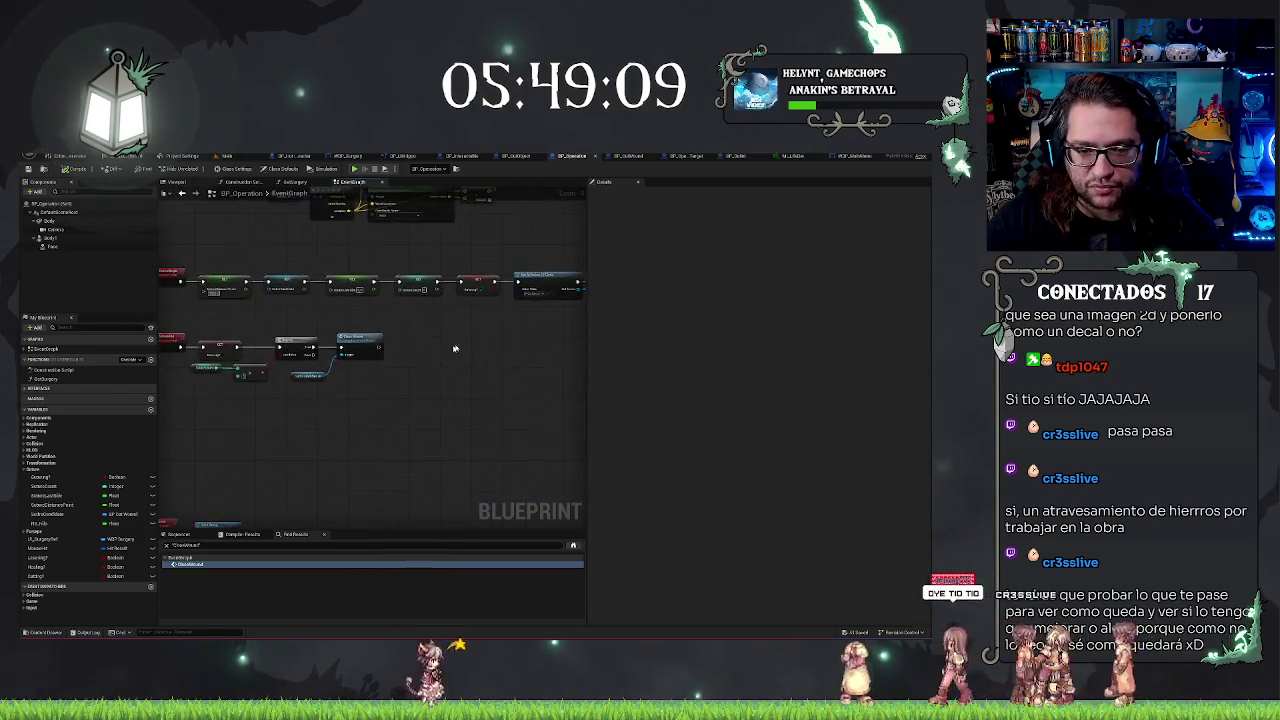
pyautogui.scroll(3, 417, 350)
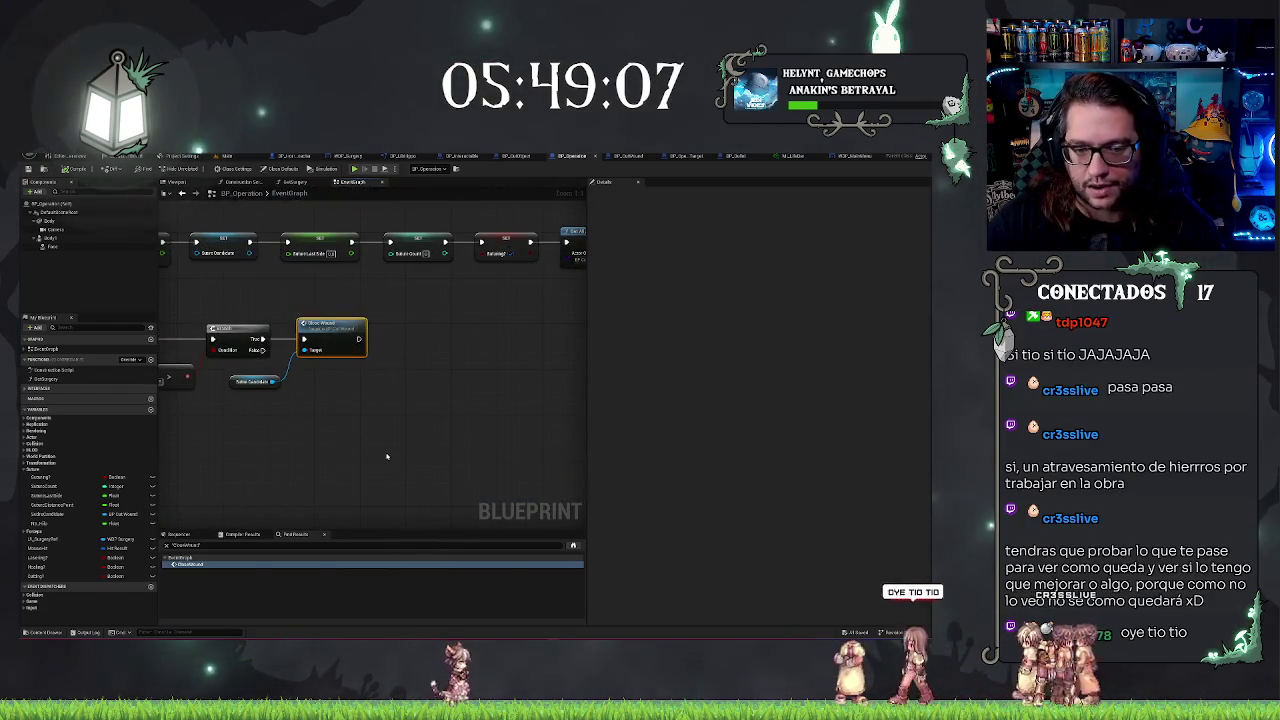
pyautogui.moveTo(262, 338); pyautogui.dragTo(318, 358)
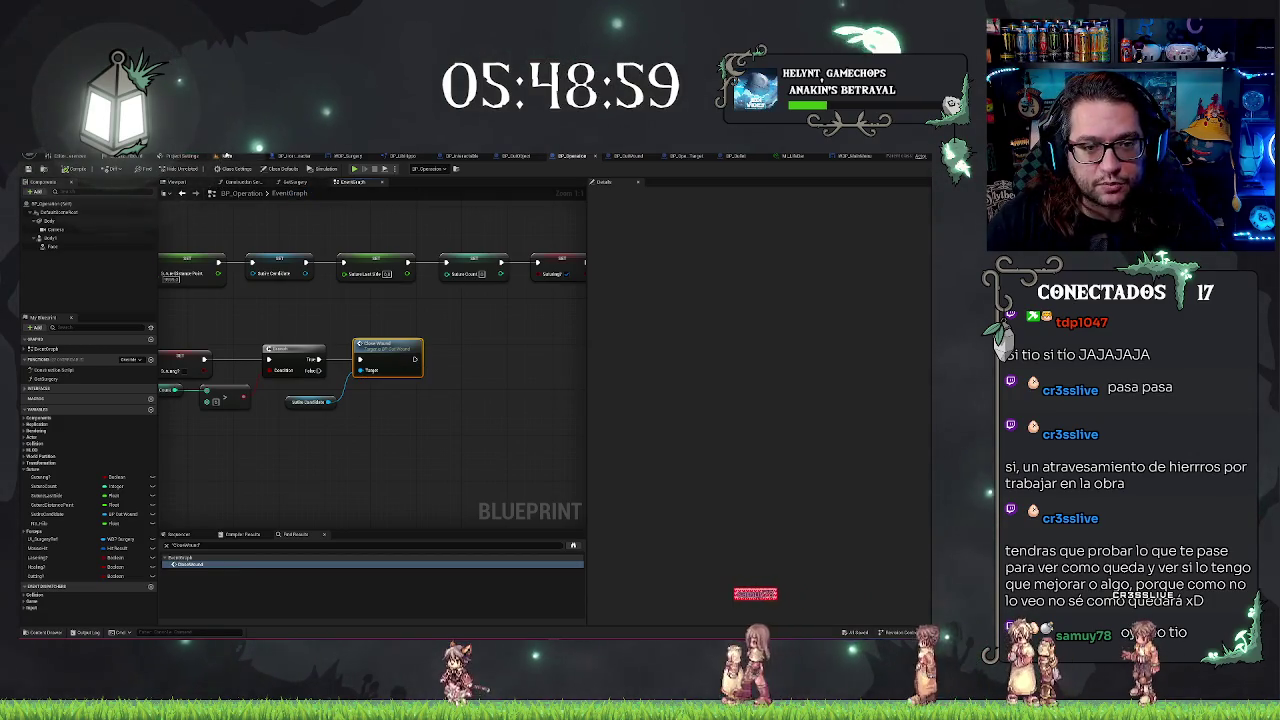
pyautogui.click(228, 157)
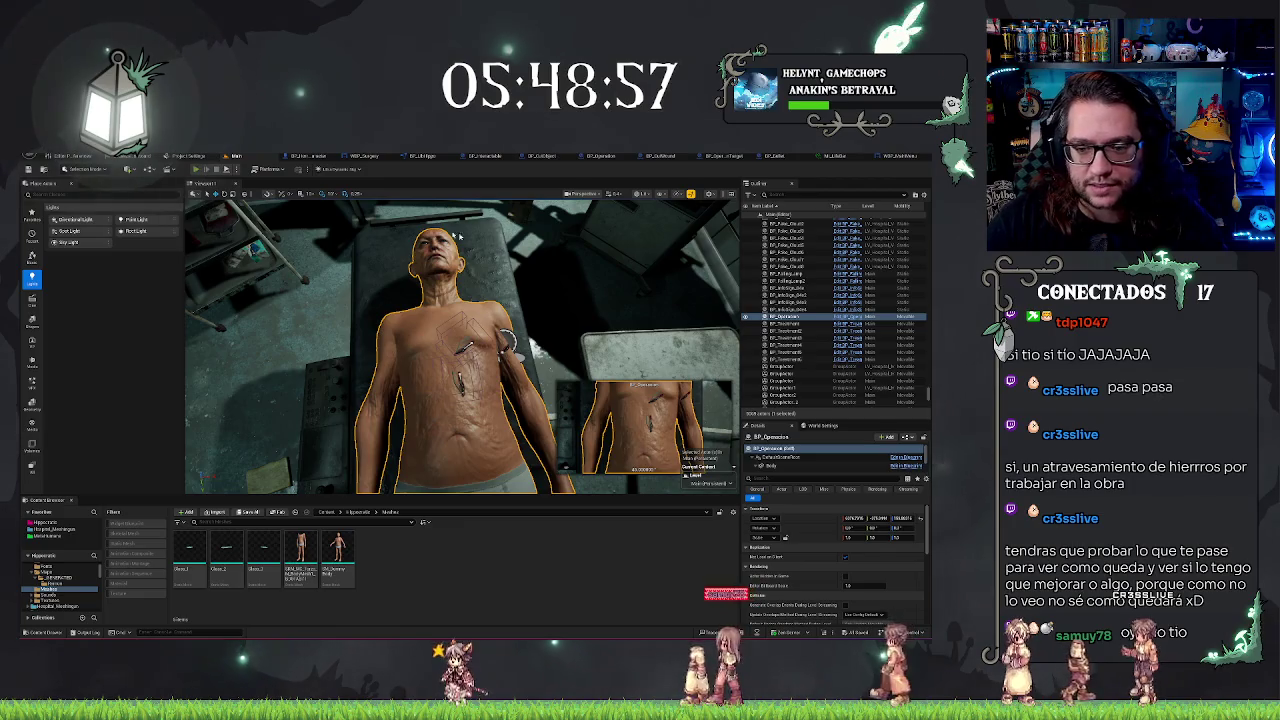
# Play-test the surgical tool on the patient's torso, then stop and frame BP_Operacion
pyautogui.hotkey('alt', 'p')
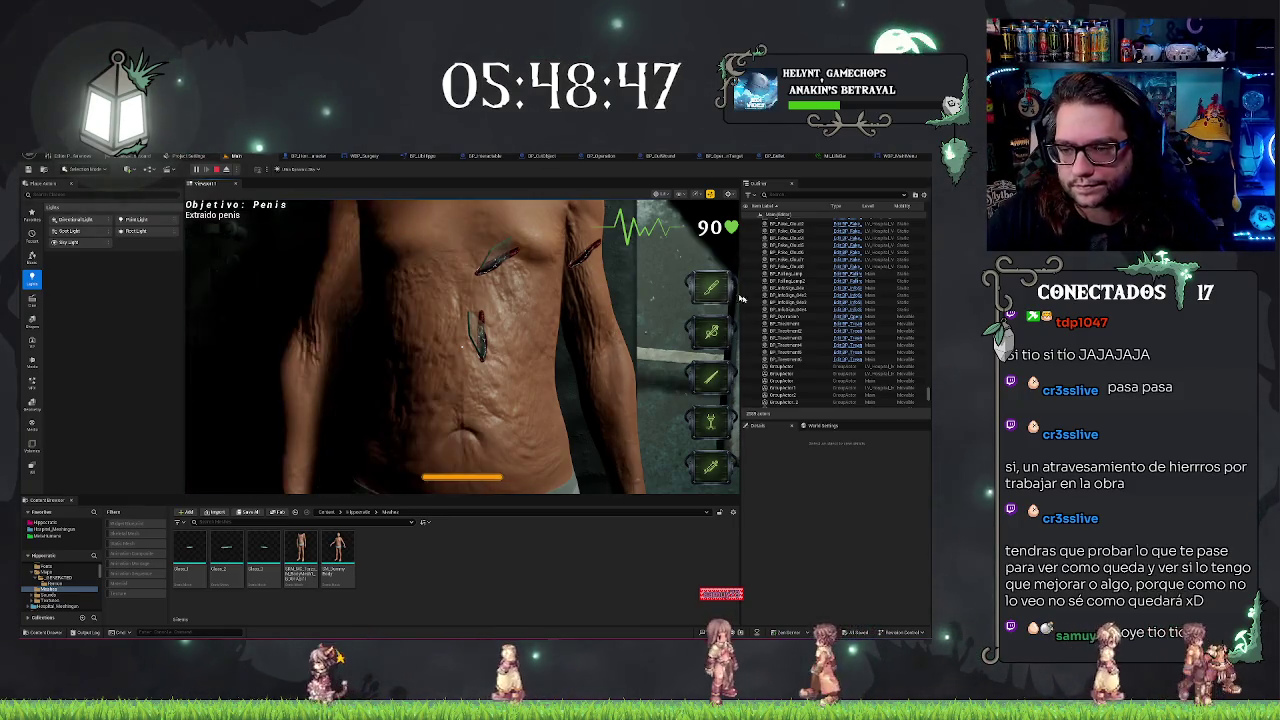
pyautogui.click(573, 270)
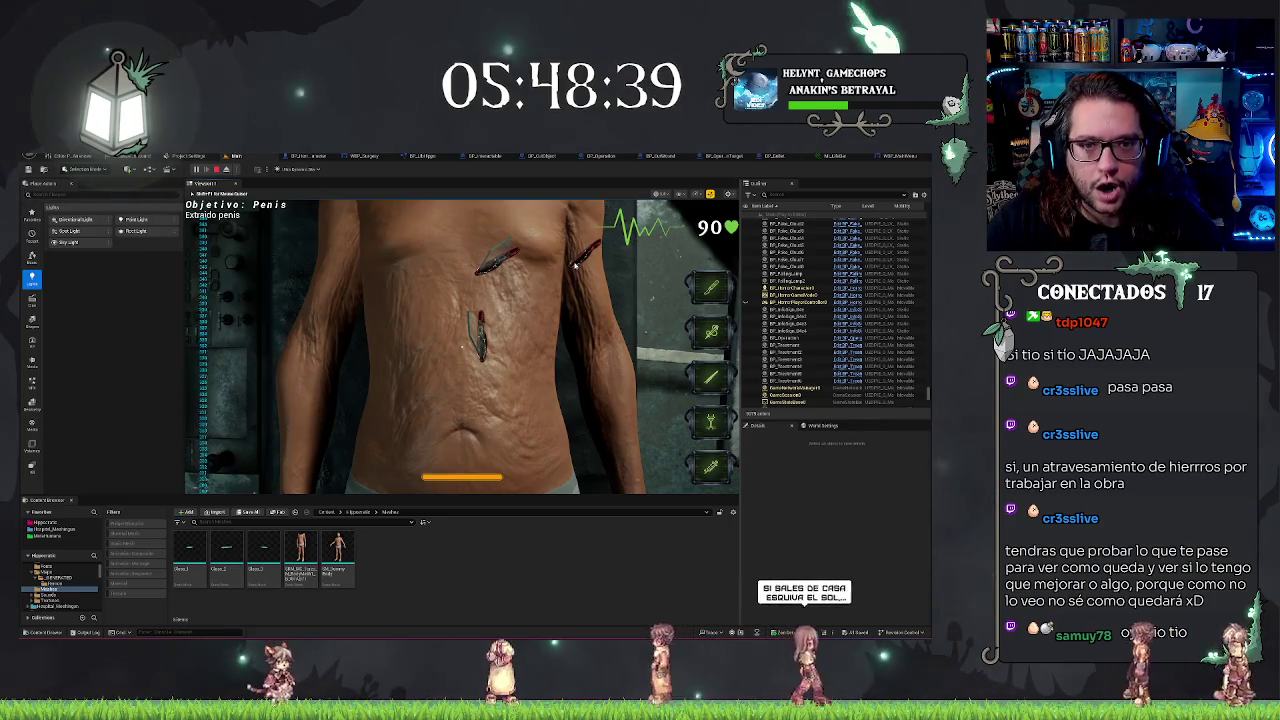
pyautogui.press('Escape')
pyautogui.doubleClick(790, 316)
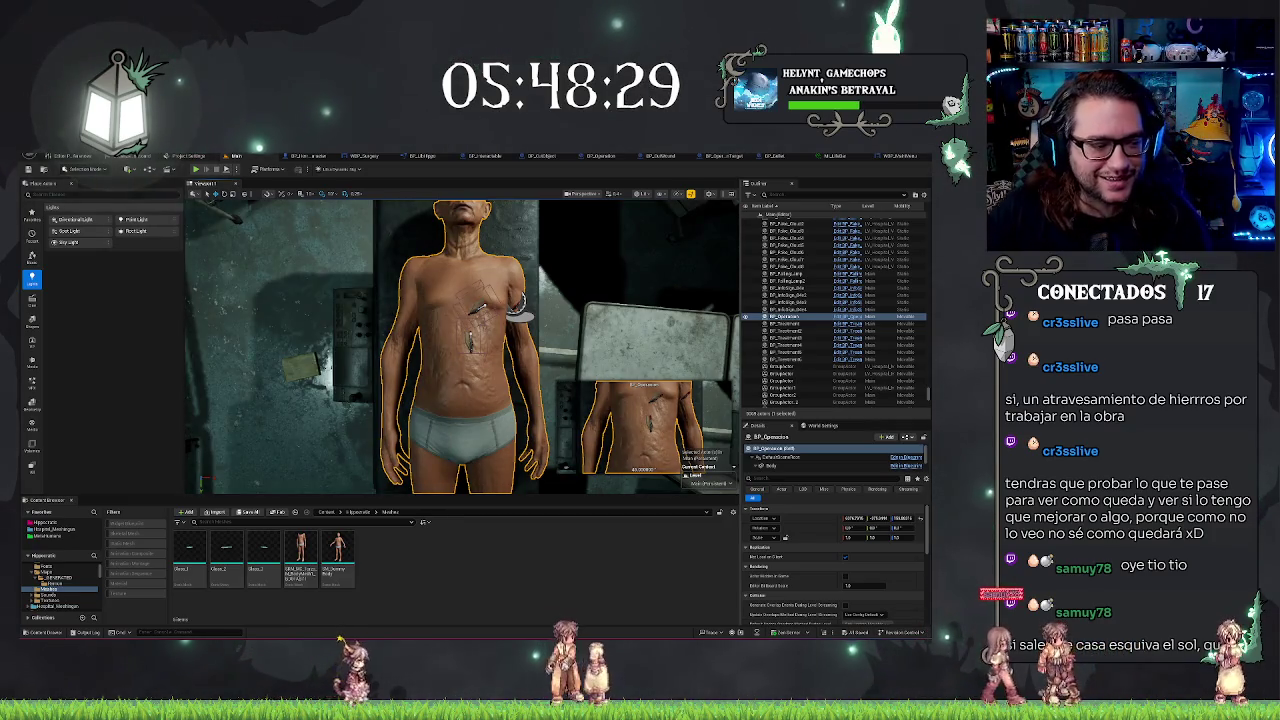
pyautogui.press('f')
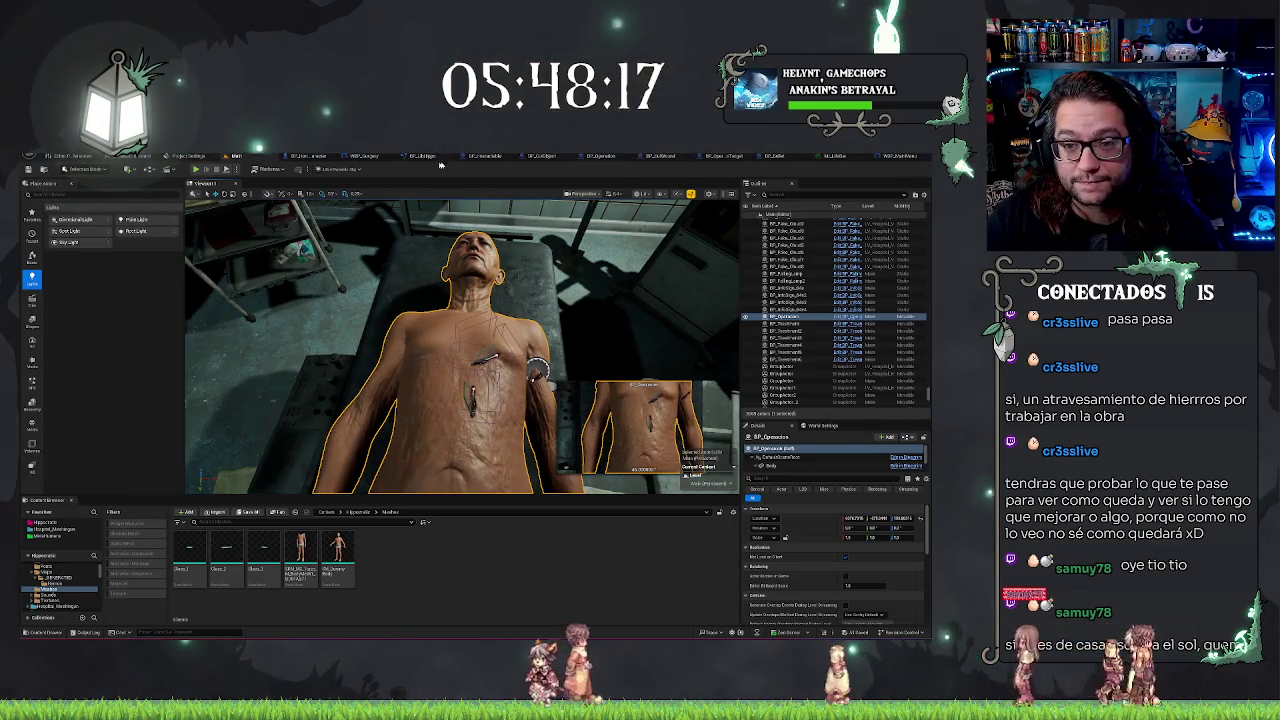
# Move the Print String node just before the Branch and delete the unwanted node
pyautogui.click(574, 155)
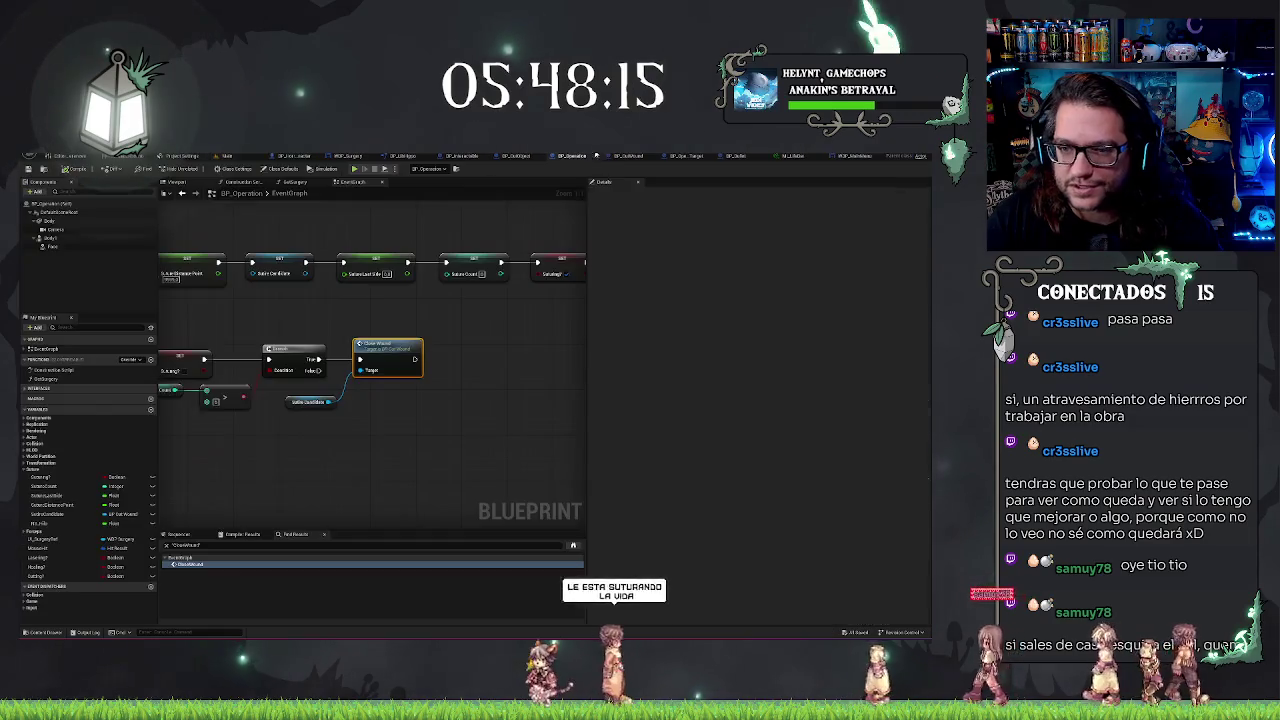
pyautogui.scroll(-4, 474, 347)
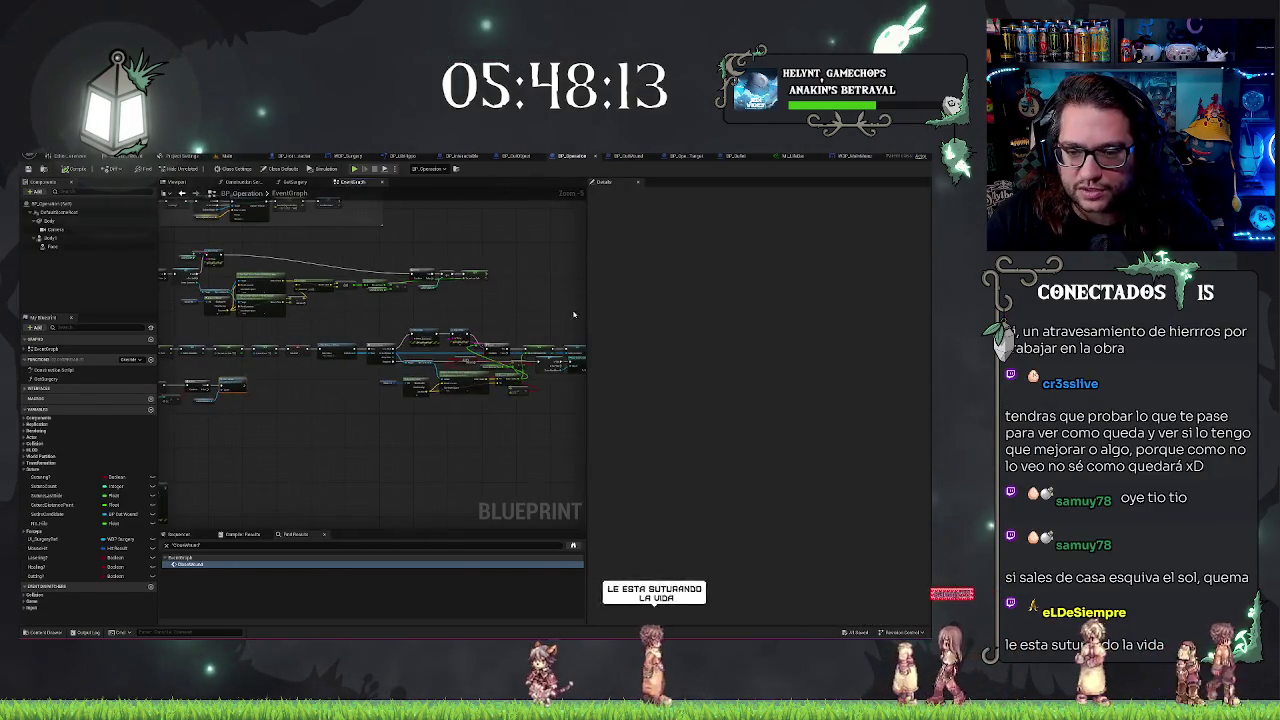
pyautogui.scroll(3, 521, 296)
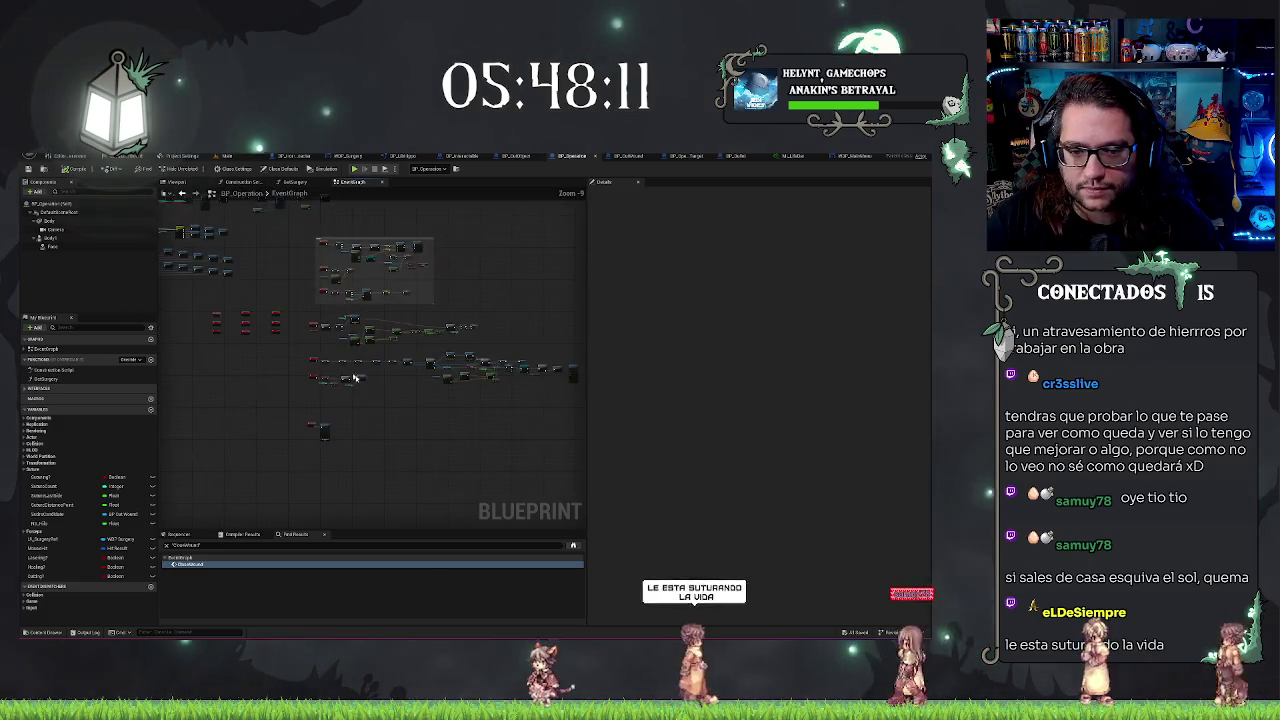
pyautogui.scroll(3, 438, 325)
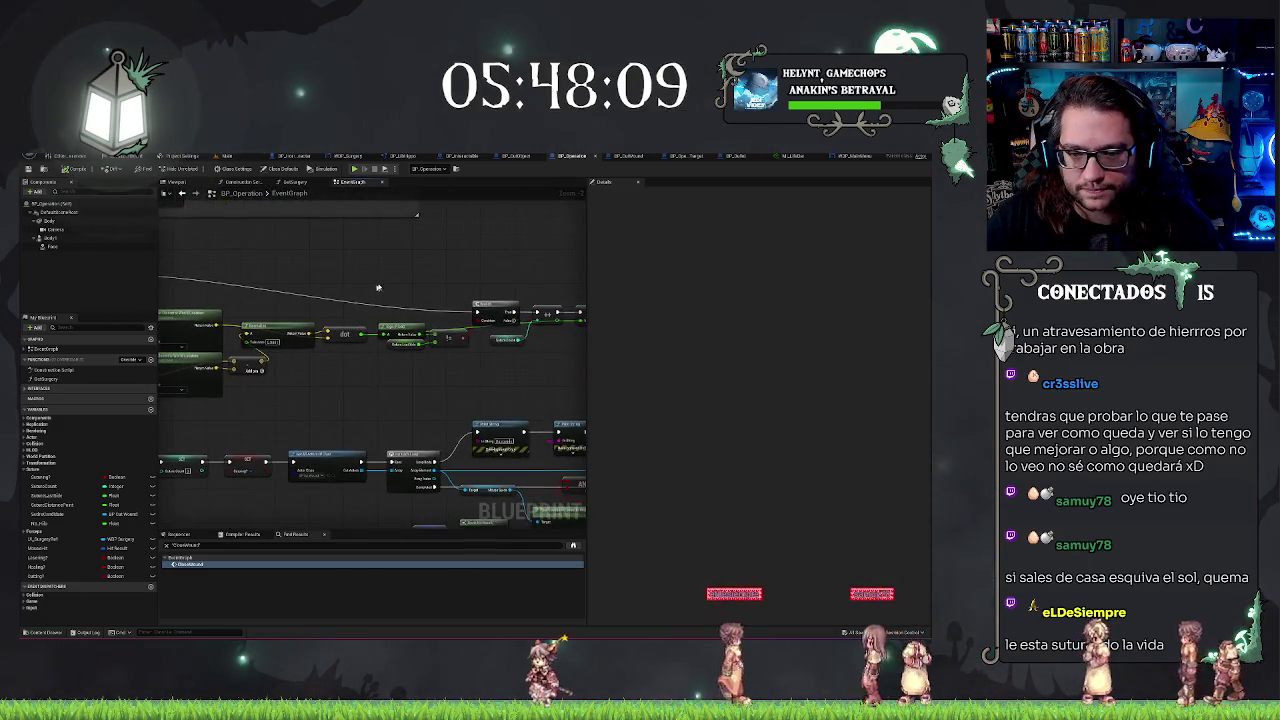
pyautogui.click(396, 310)
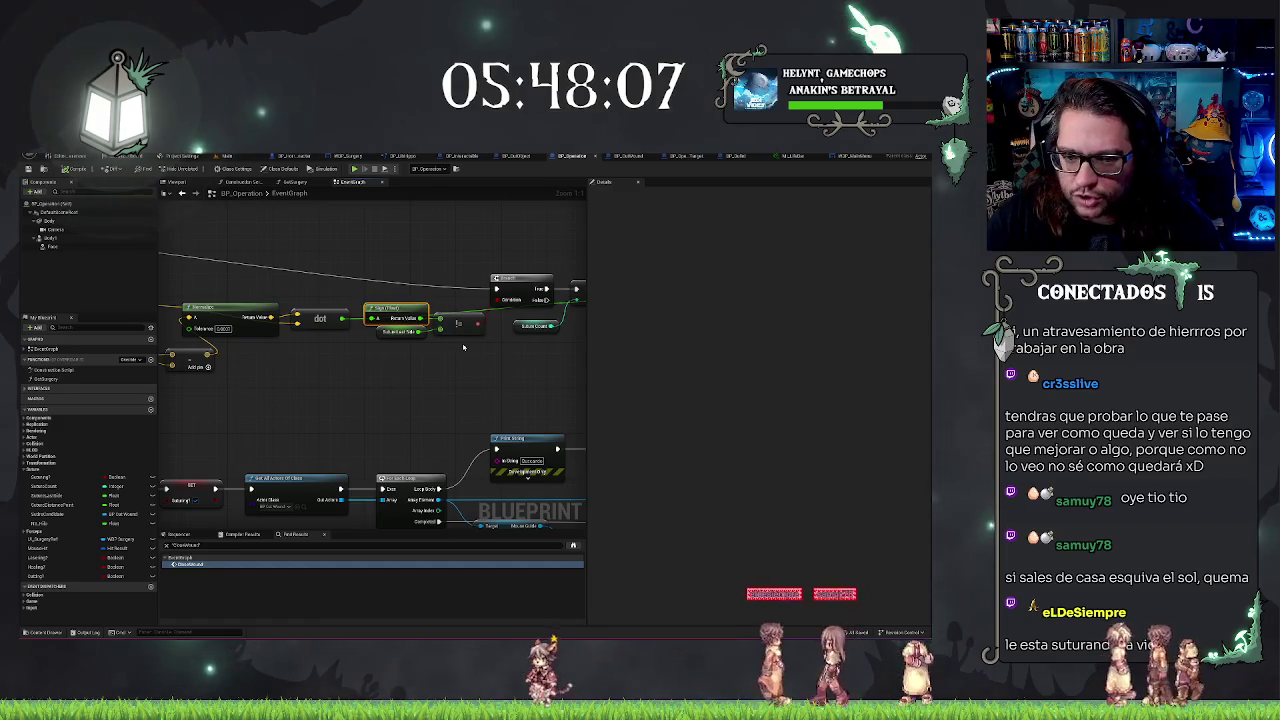
pyautogui.moveTo(378, 369); pyautogui.dragTo(465, 324)
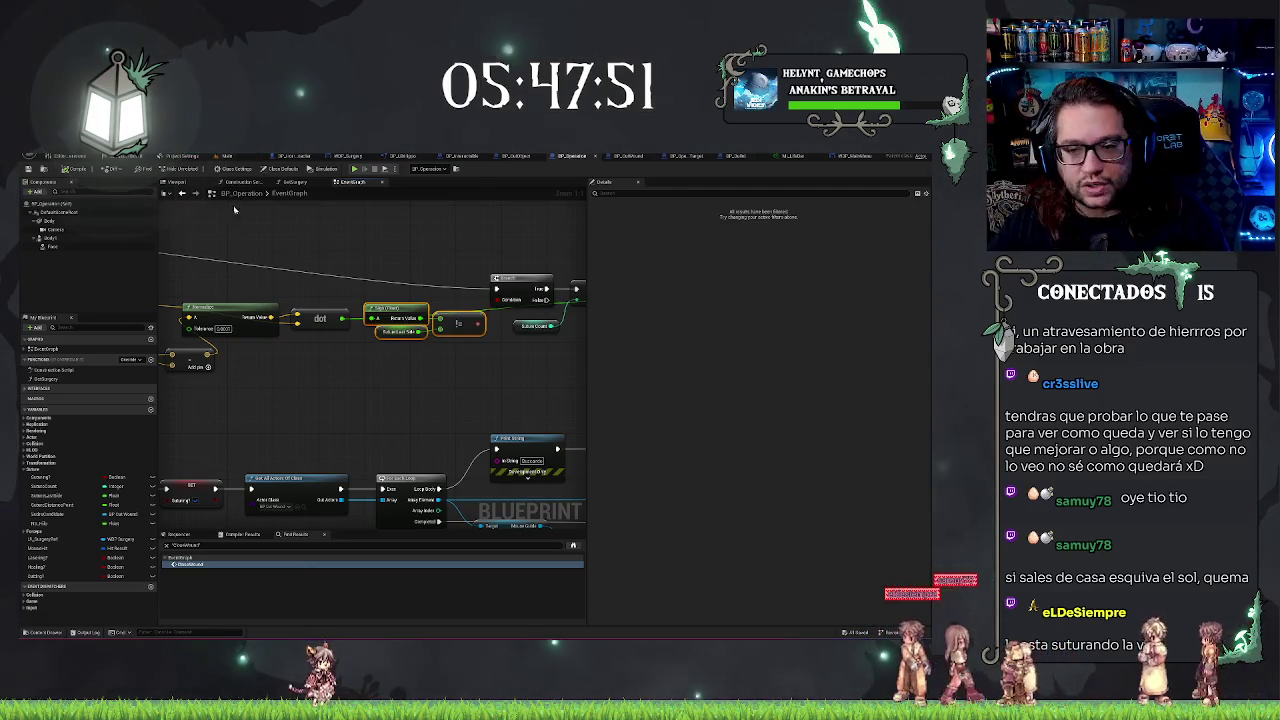
pyautogui.moveTo(406, 427)
pyautogui.mouseDown()
pyautogui.moveTo(364, 419)
pyautogui.moveTo(391, 422)
pyautogui.mouseUp()
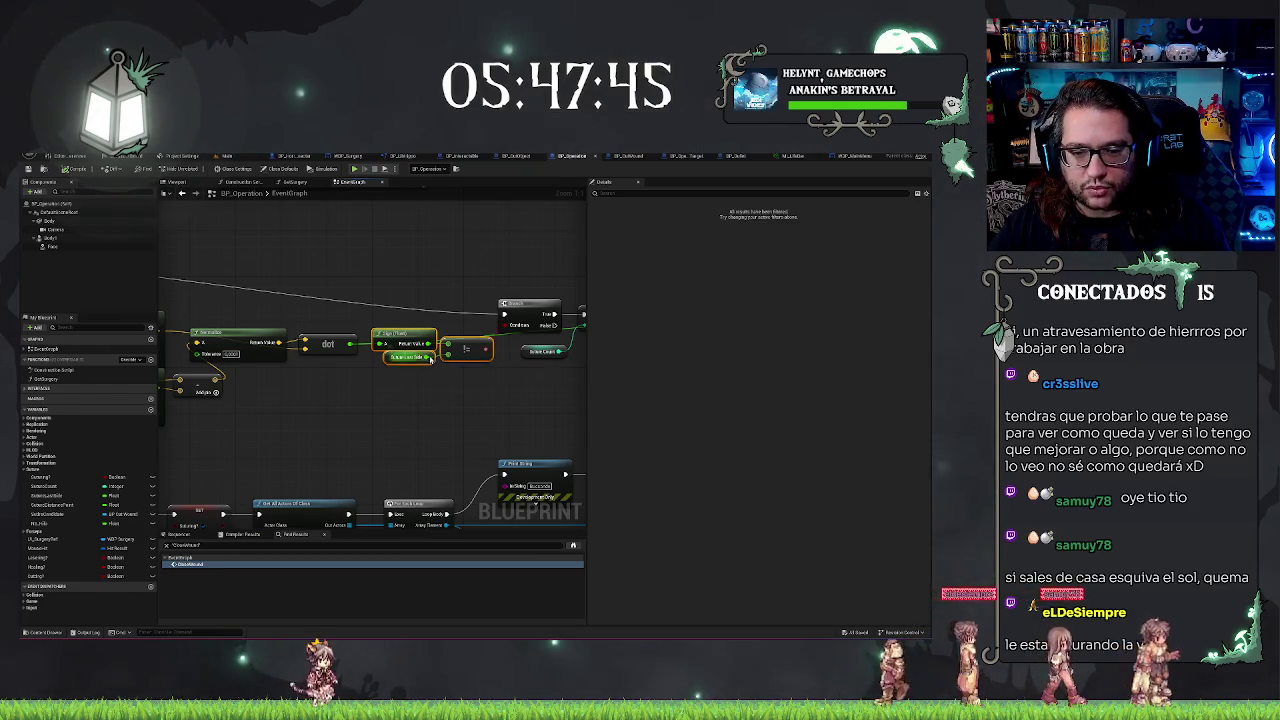
pyautogui.scroll(-5, 345, 286)
pyautogui.moveTo(372, 309); pyautogui.dragTo(548, 320)
pyautogui.scroll(5, 340, 278)
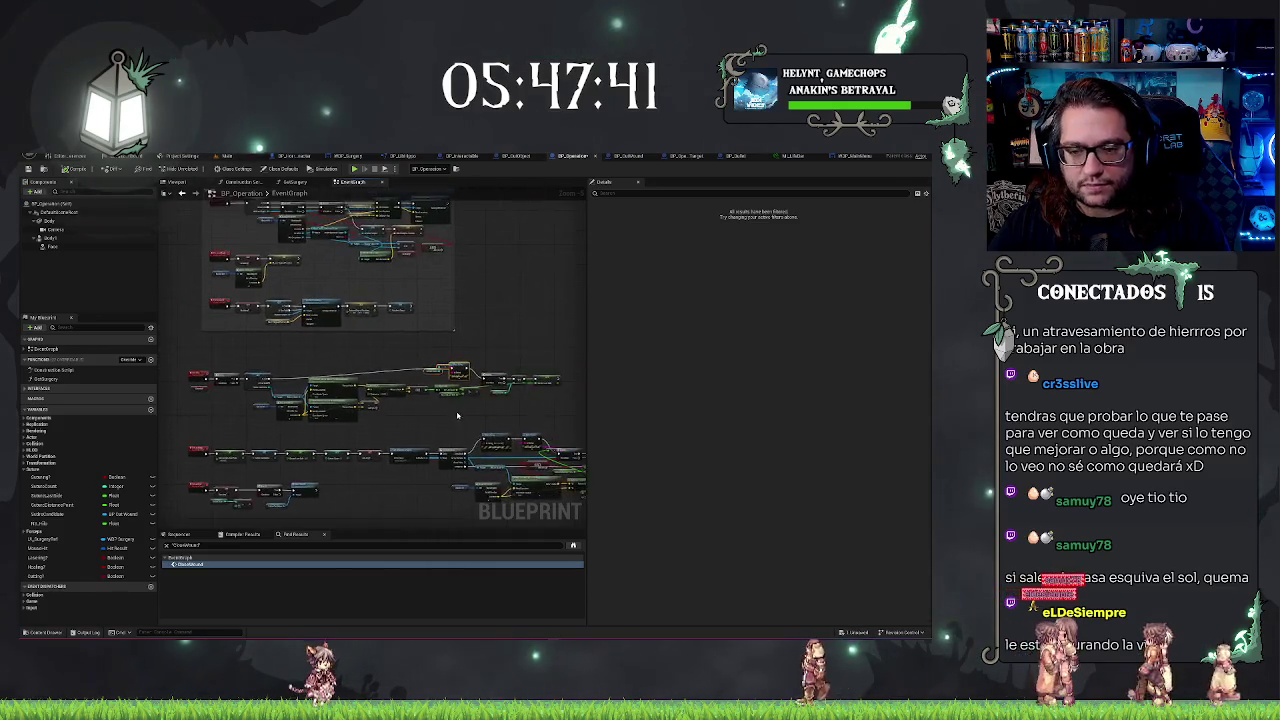
pyautogui.press('Delete')
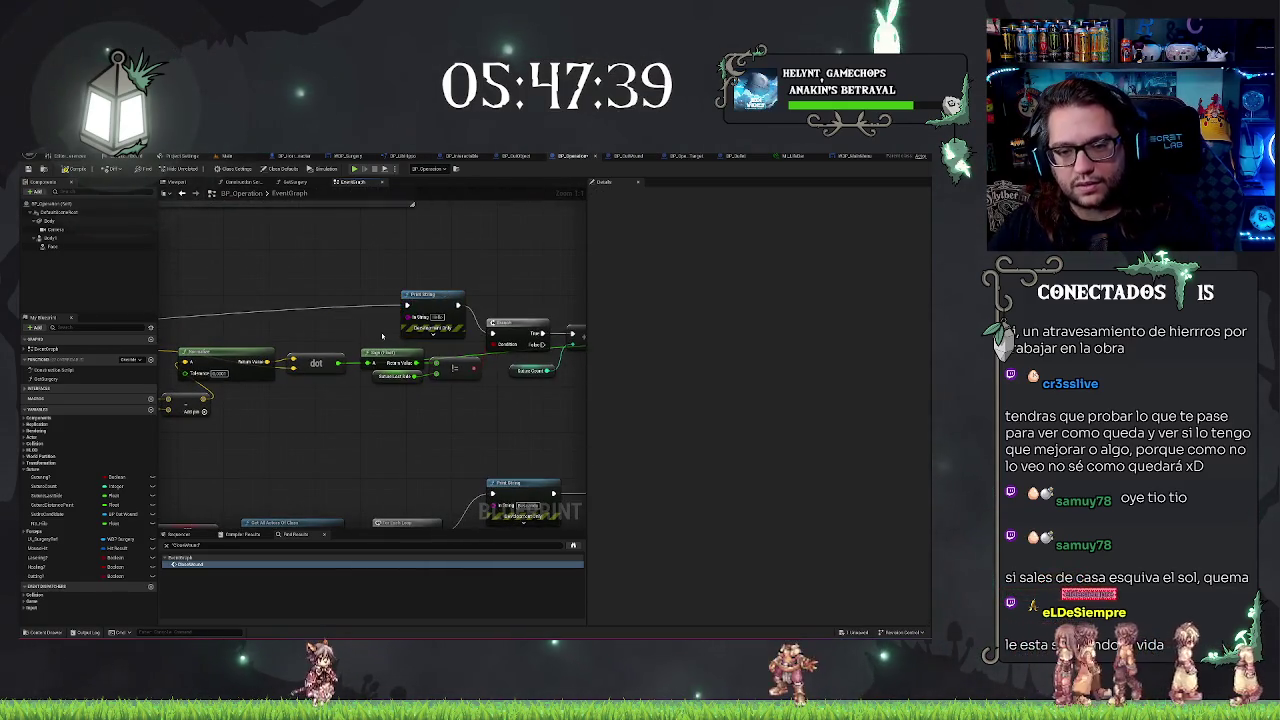
# Wire the dot-product float into Print String's In String, converting to string, and play-test
pyautogui.moveTo(405, 303)
pyautogui.mouseDown()
pyautogui.moveTo(383, 336)
pyautogui.moveTo(402, 322)
pyautogui.mouseUp()
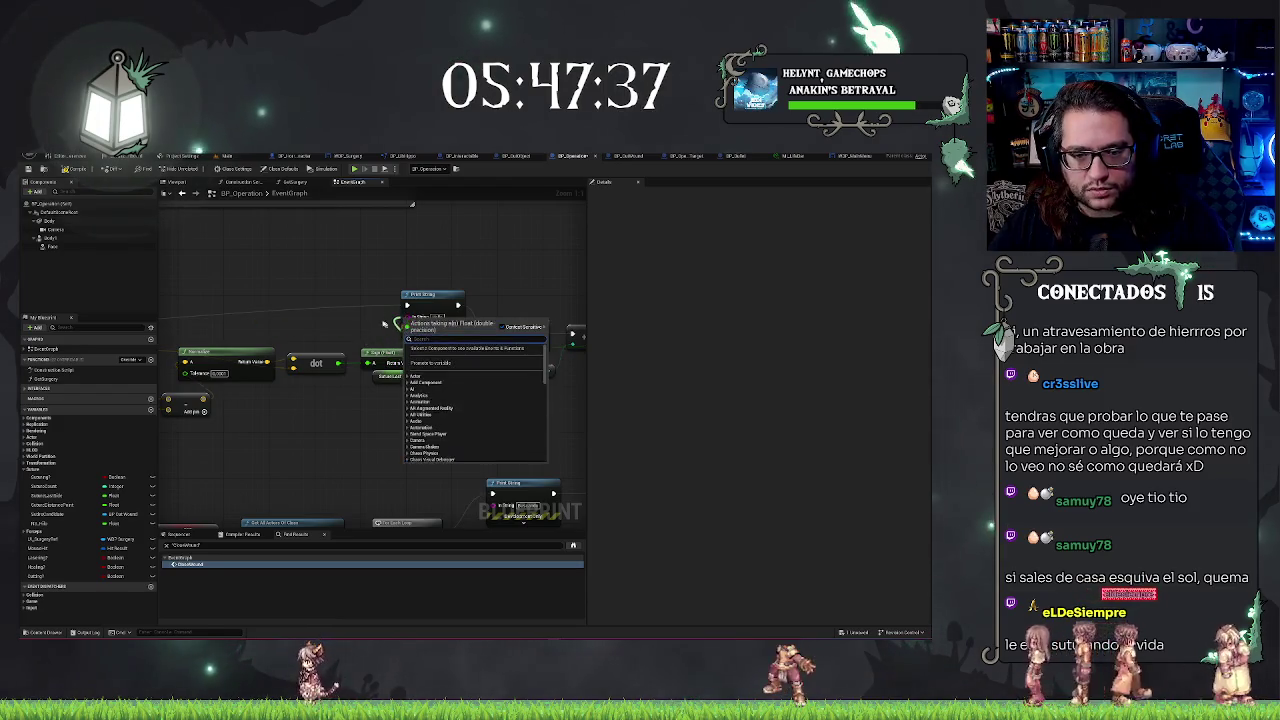
pyautogui.press('Escape')
pyautogui.moveTo(436, 363); pyautogui.dragTo(408, 318)
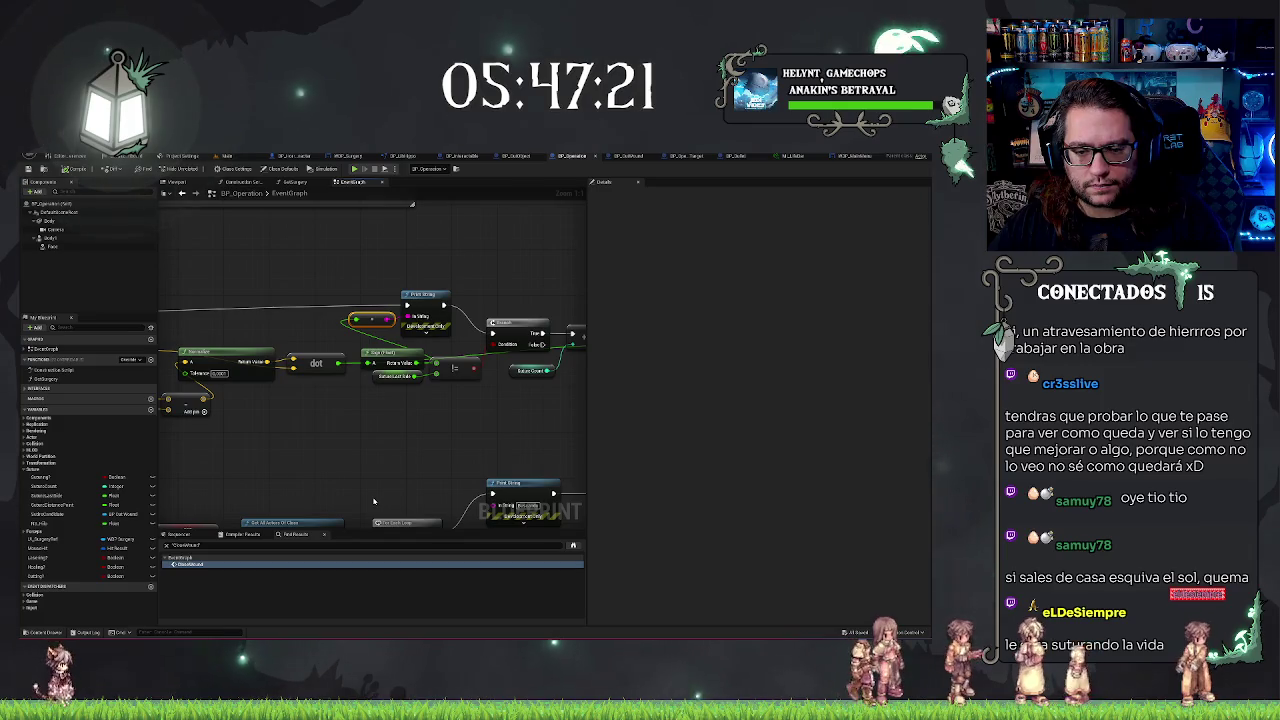
pyautogui.click(377, 378)
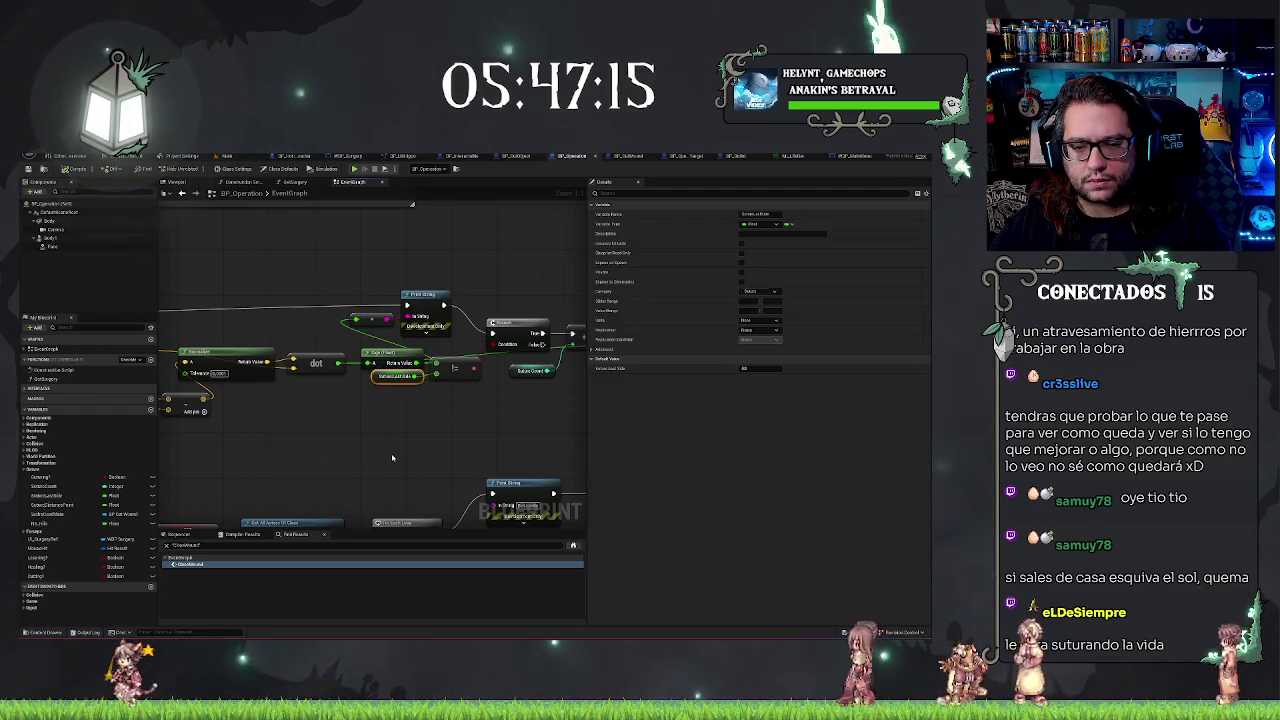
pyautogui.moveTo(392, 458); pyautogui.dragTo(284, 443)
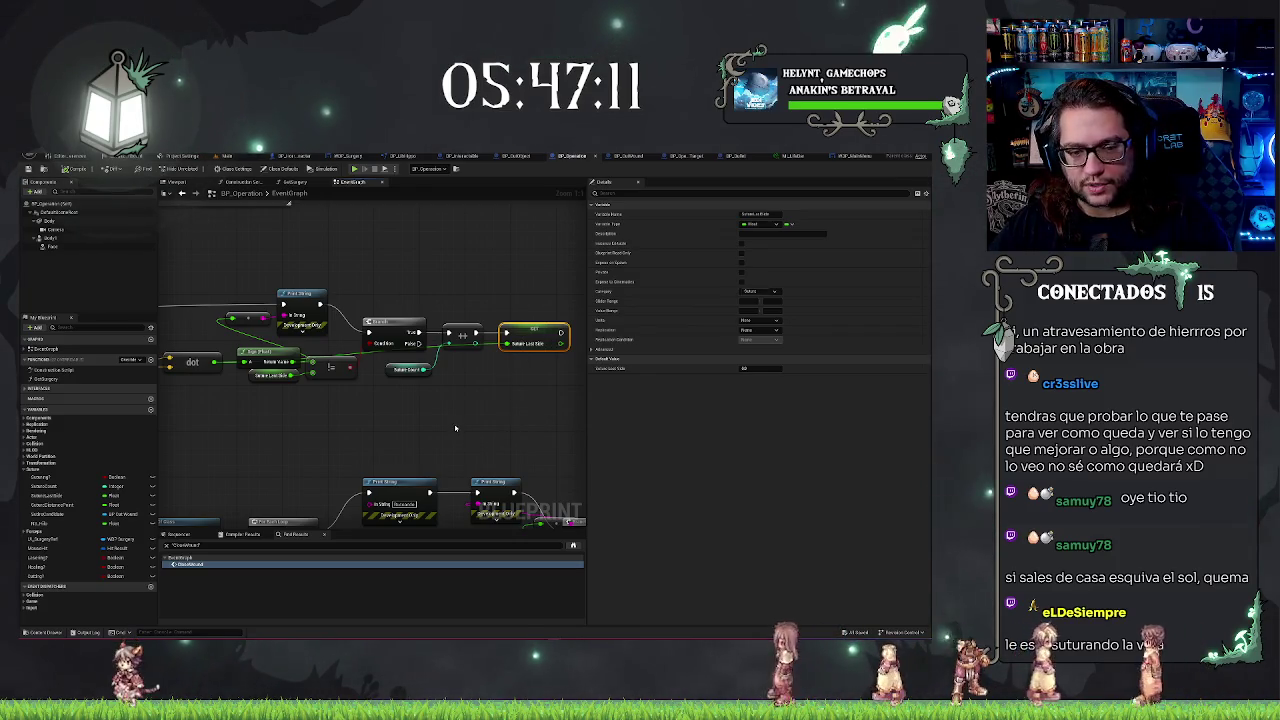
pyautogui.moveTo(418, 417); pyautogui.dragTo(448, 421)
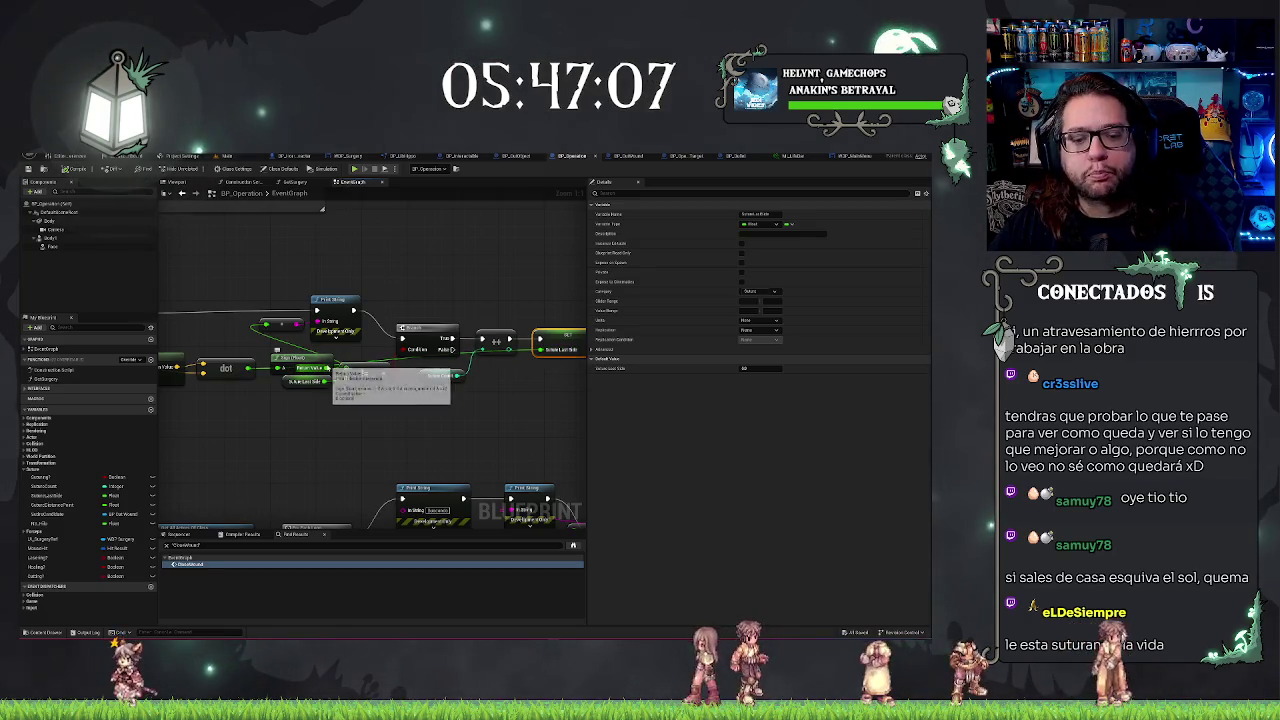
pyautogui.click(531, 401)
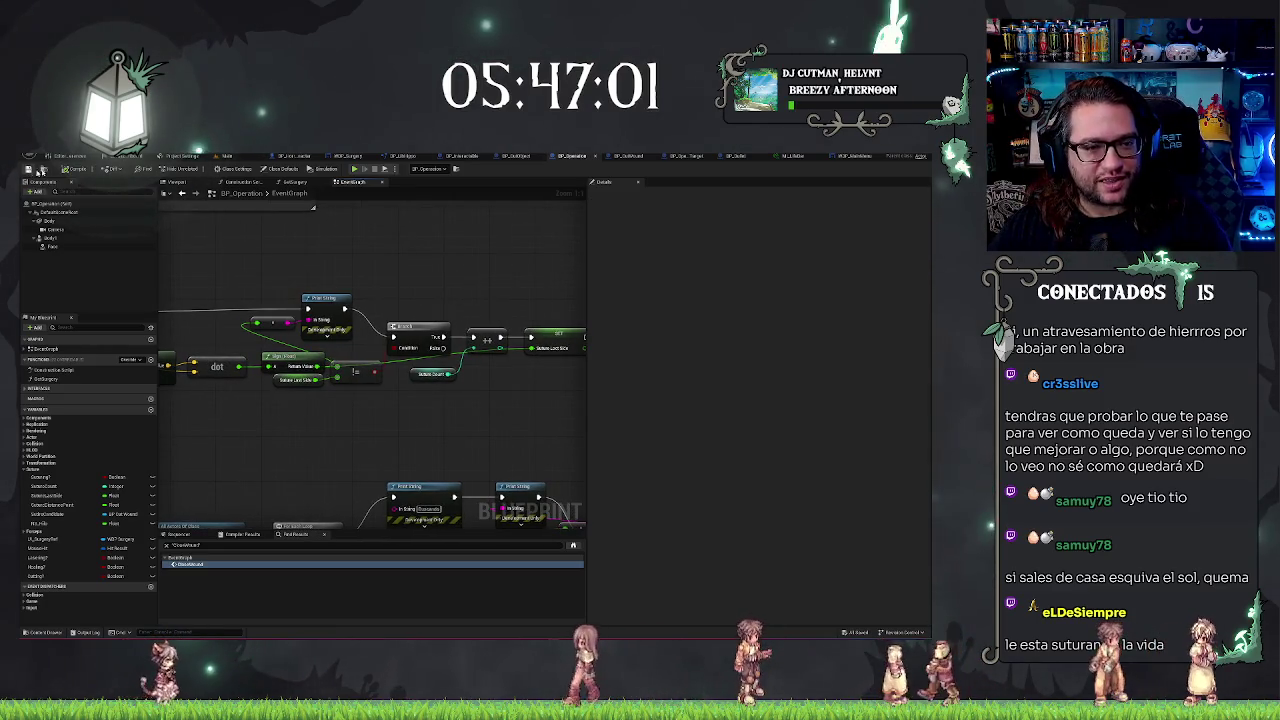
pyautogui.moveTo(403, 272)
pyautogui.mouseDown()
pyautogui.moveTo(432, 261)
pyautogui.moveTo(425, 275)
pyautogui.mouseUp()
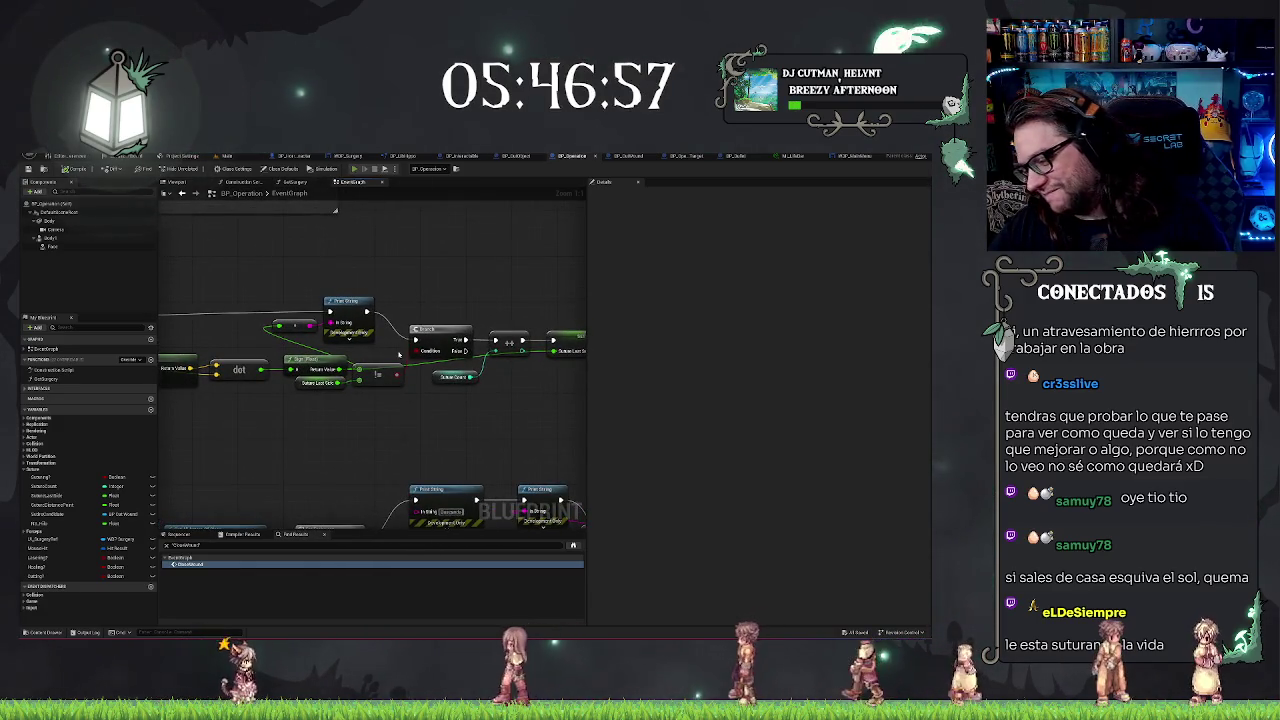
pyautogui.hotkey('alt', 'p')
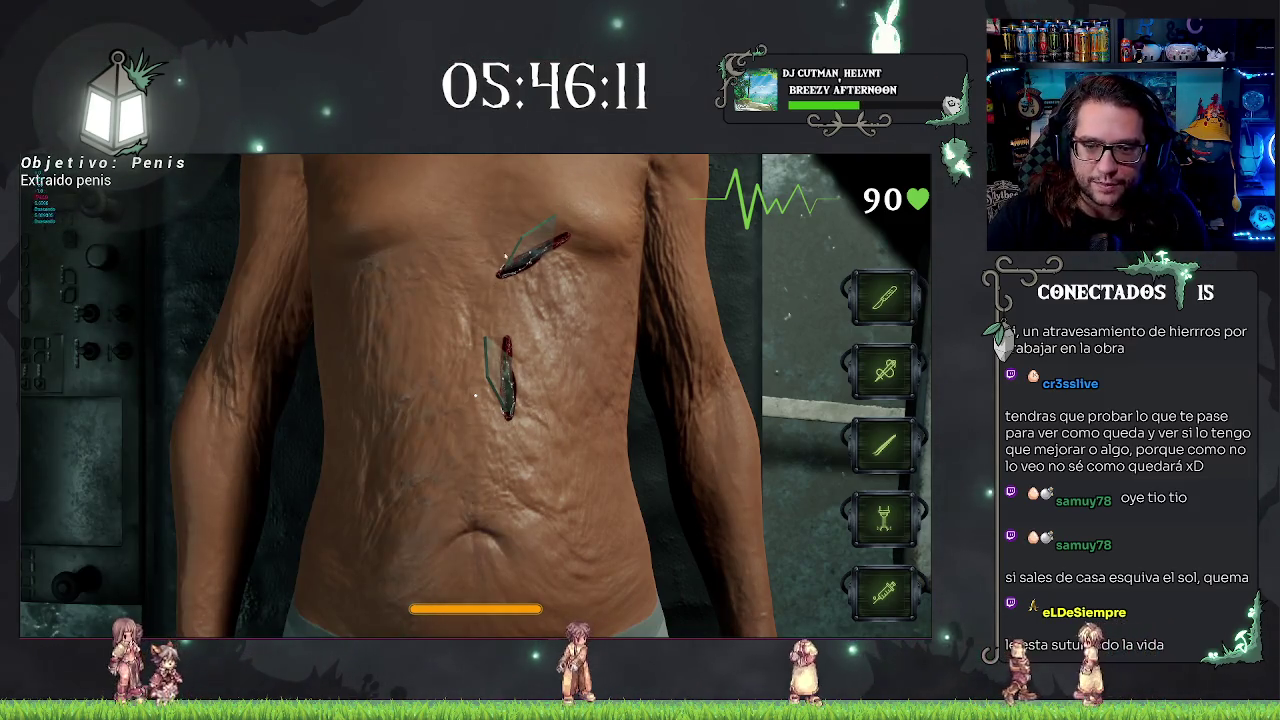
# Treat the upper chest incision in the running game, then end the play session
pyautogui.click(567, 215)
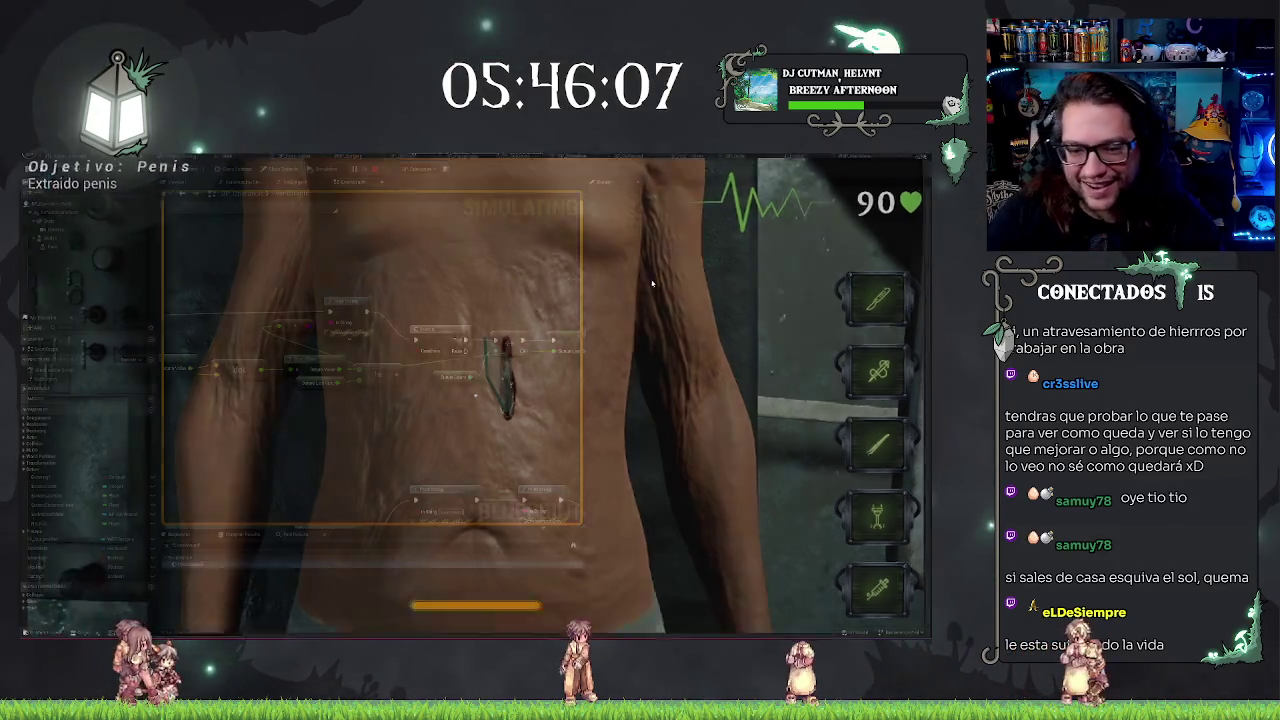
pyautogui.hotkey('alt', 'Tab')
pyautogui.press('Escape')
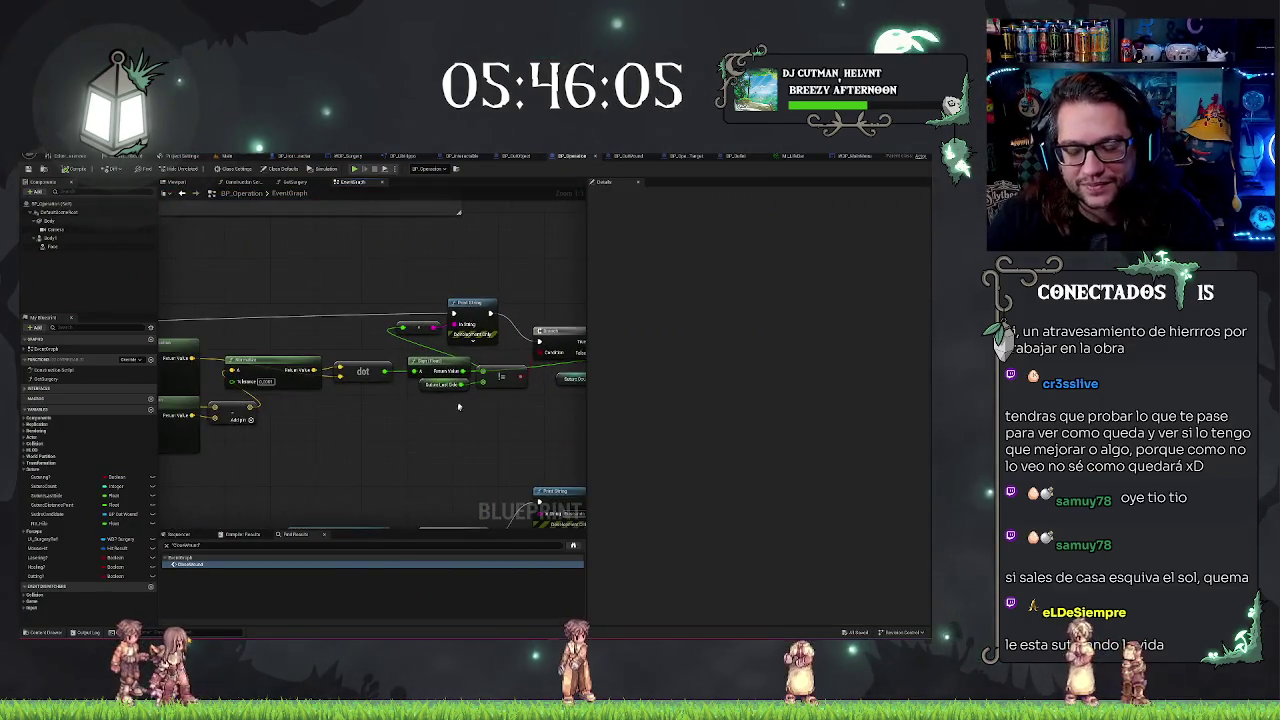
# Pan the graph from the Spawn Actor node back through the Set, Cast and Look-at-Rotation nodes
pyautogui.scroll(-3, 336, 300)
pyautogui.scroll(3, 456, 308)
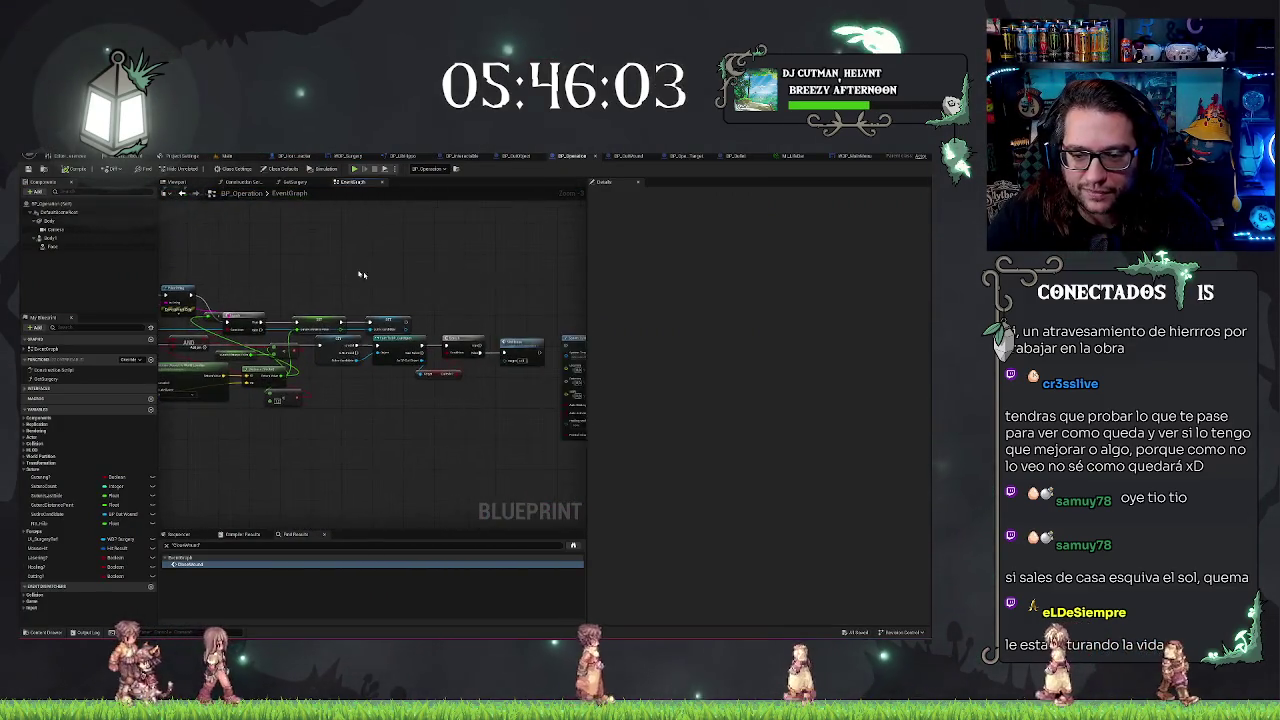
pyautogui.moveTo(456, 308)
pyautogui.mouseDown()
pyautogui.moveTo(372, 281)
pyautogui.moveTo(397, 291)
pyautogui.mouseUp()
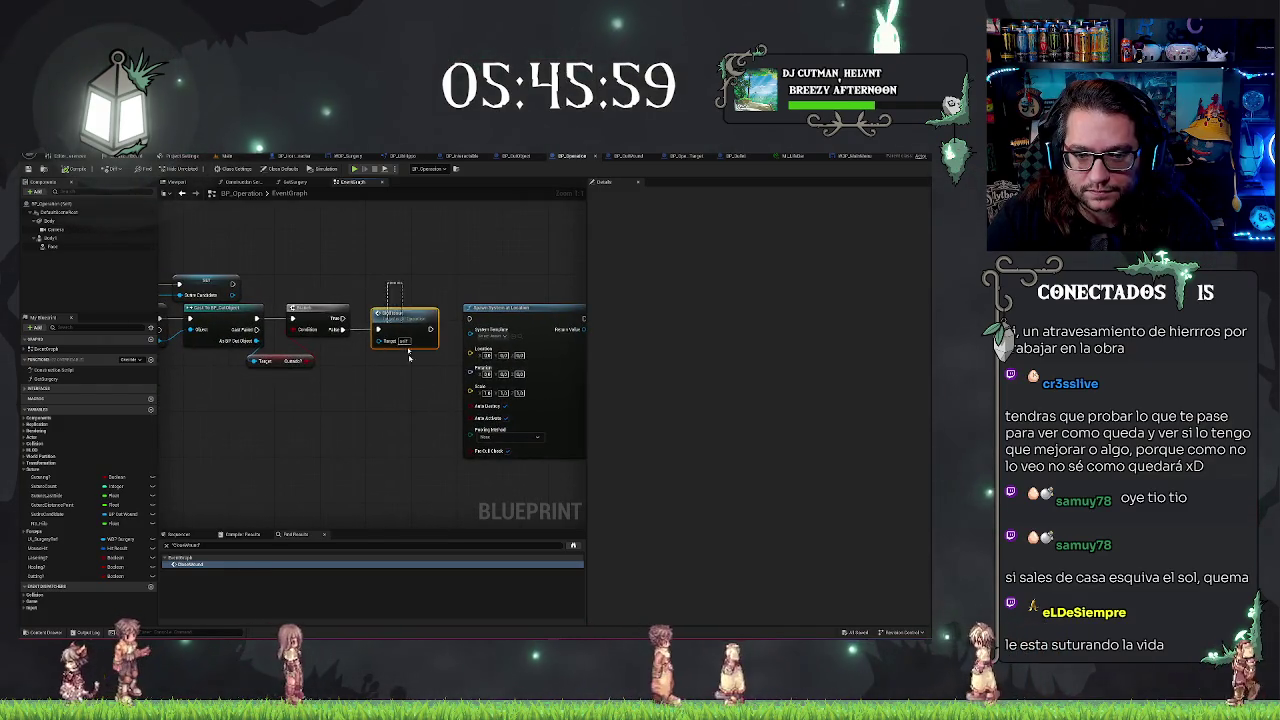
pyautogui.moveTo(330, 420); pyautogui.dragTo(460, 464)
pyautogui.scroll(-2, 298, 330)
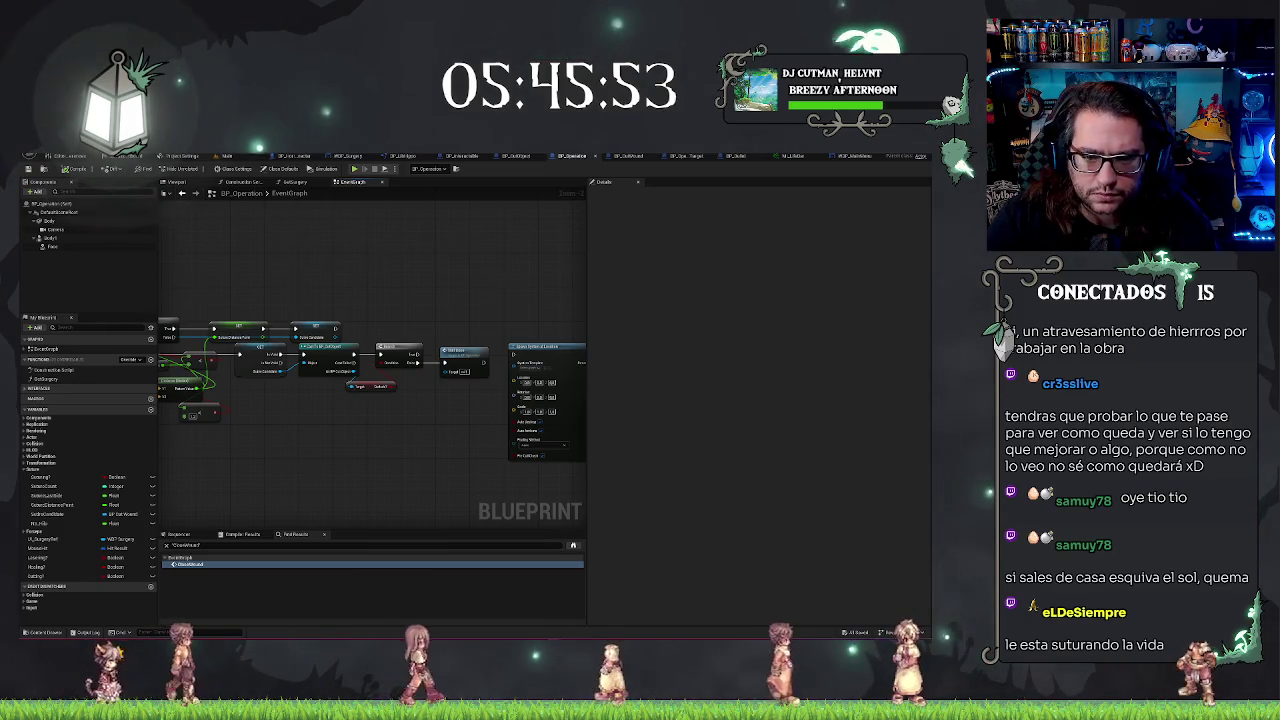
pyautogui.moveTo(298, 289); pyautogui.dragTo(496, 289)
pyautogui.scroll(2, 492, 313)
pyautogui.moveTo(400, 330)
pyautogui.mouseDown()
pyautogui.moveTo(492, 313)
pyautogui.moveTo(314, 316)
pyautogui.moveTo(450, 342)
pyautogui.moveTo(310, 328)
pyautogui.mouseUp()
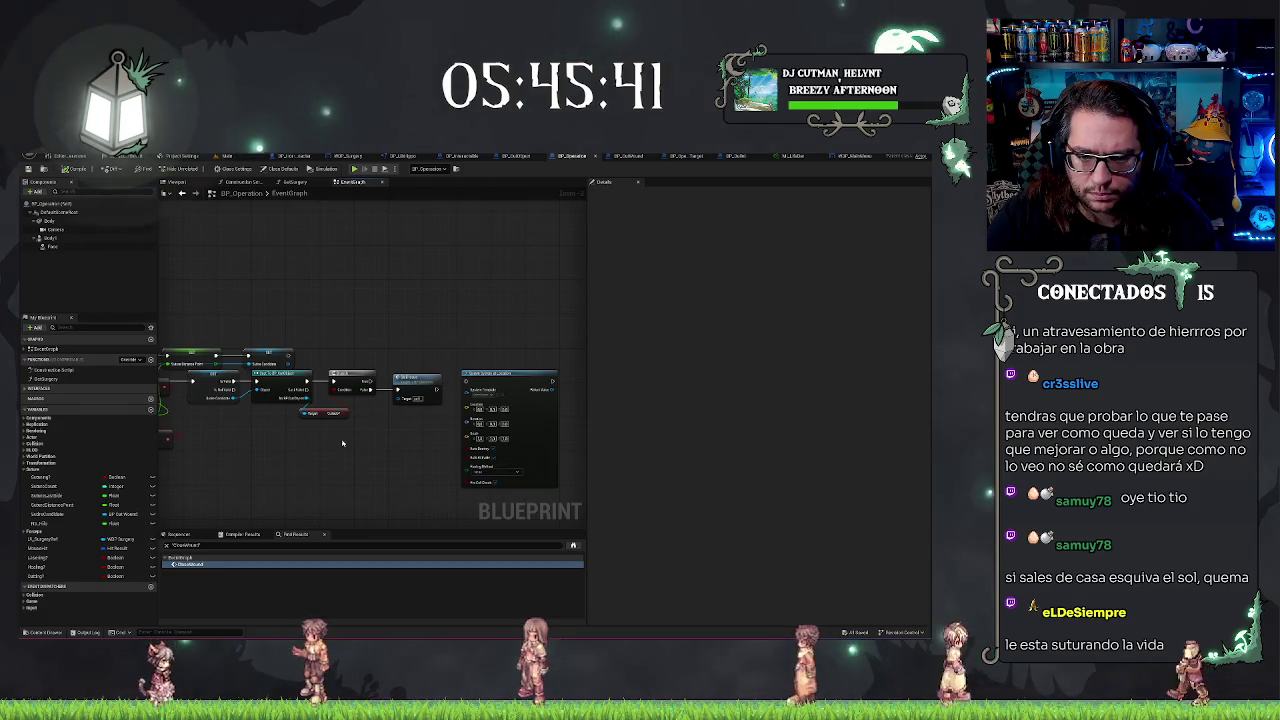
pyautogui.scroll(-2, 342, 443)
pyautogui.moveTo(354, 430); pyautogui.dragTo(394, 416)
pyautogui.scroll(3, 394, 416)
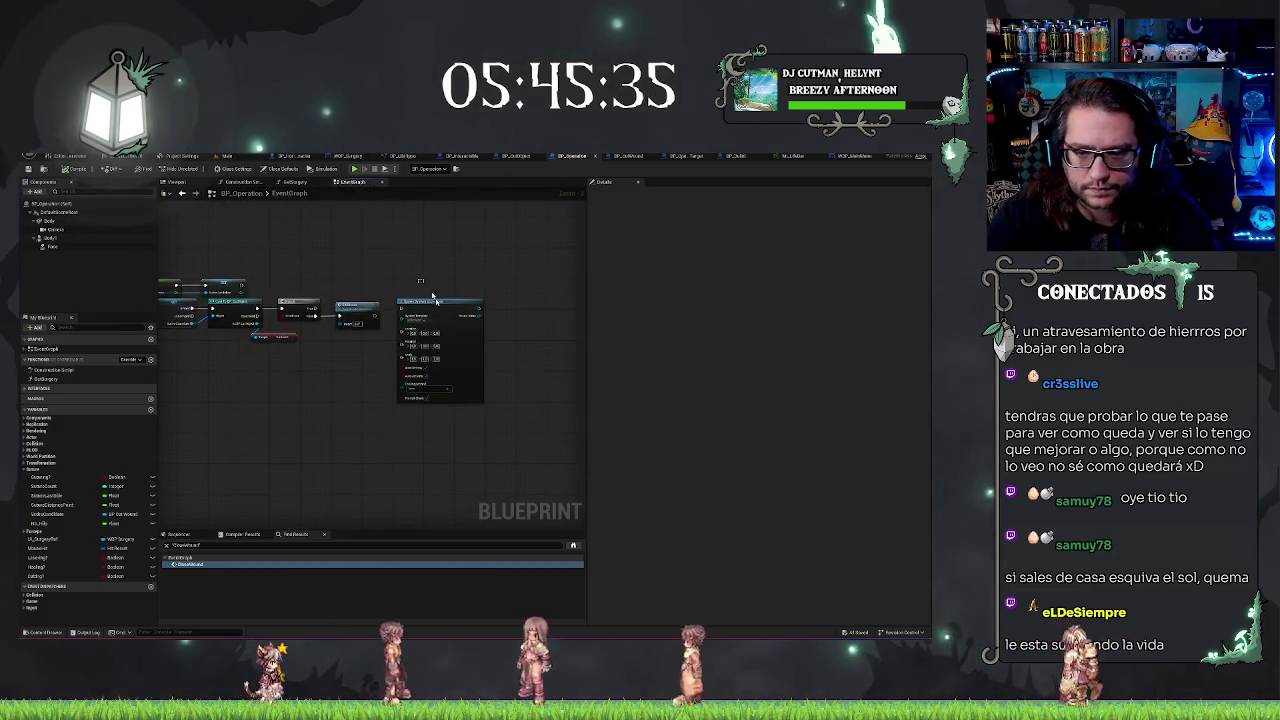
# Shift Spawn Actor right and insert the suture function call ahead of it
pyautogui.moveTo(440, 301); pyautogui.dragTo(482, 301)
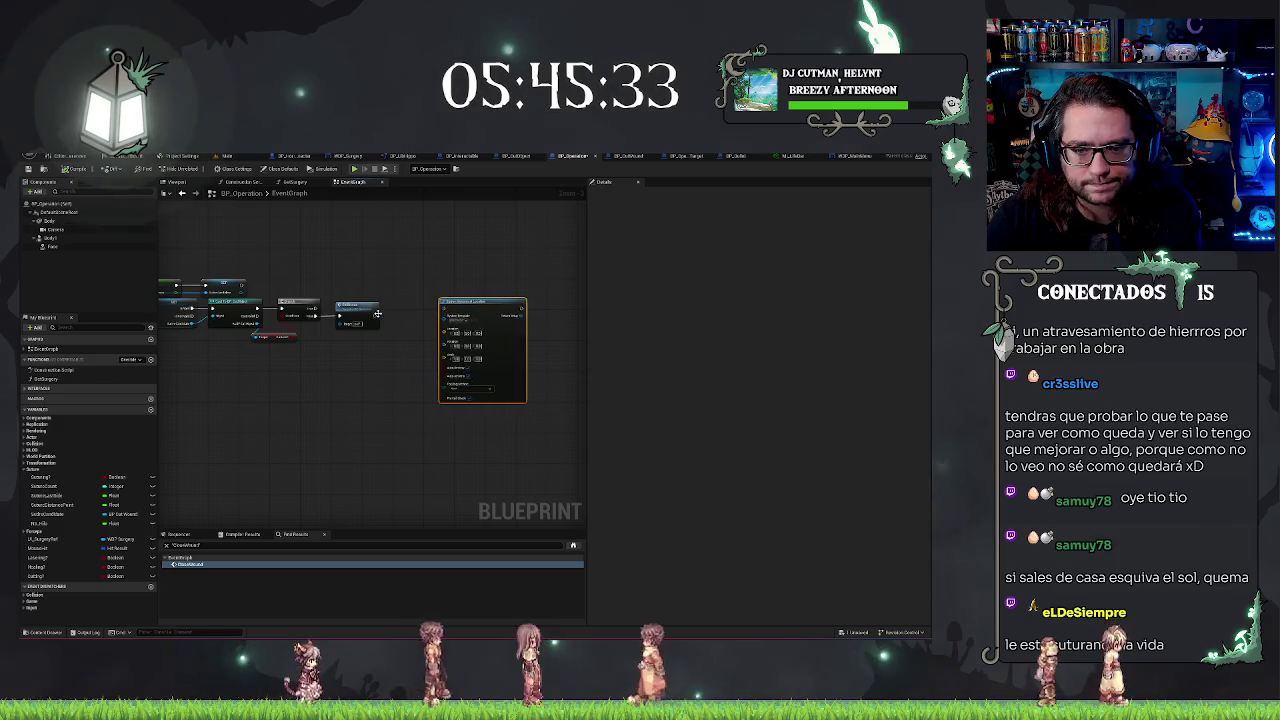
pyautogui.moveTo(375, 315); pyautogui.dragTo(398, 318)
pyautogui.write('suture')
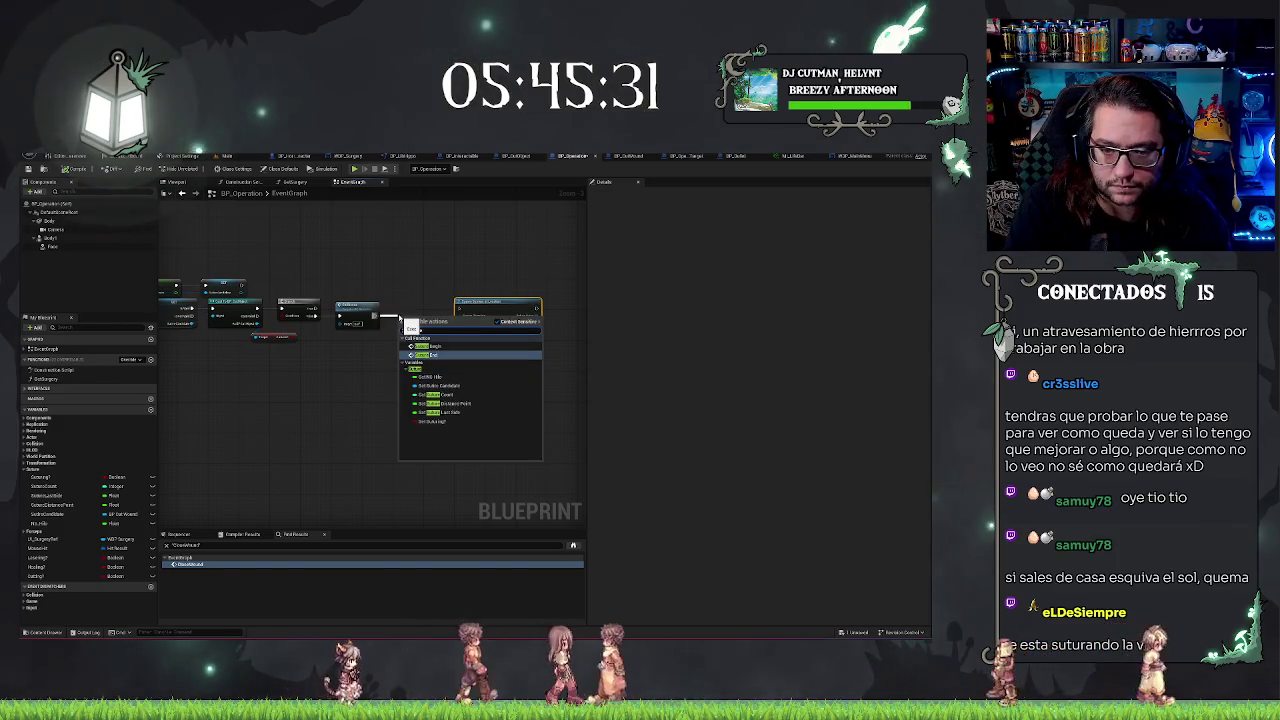
pyautogui.press('Return')
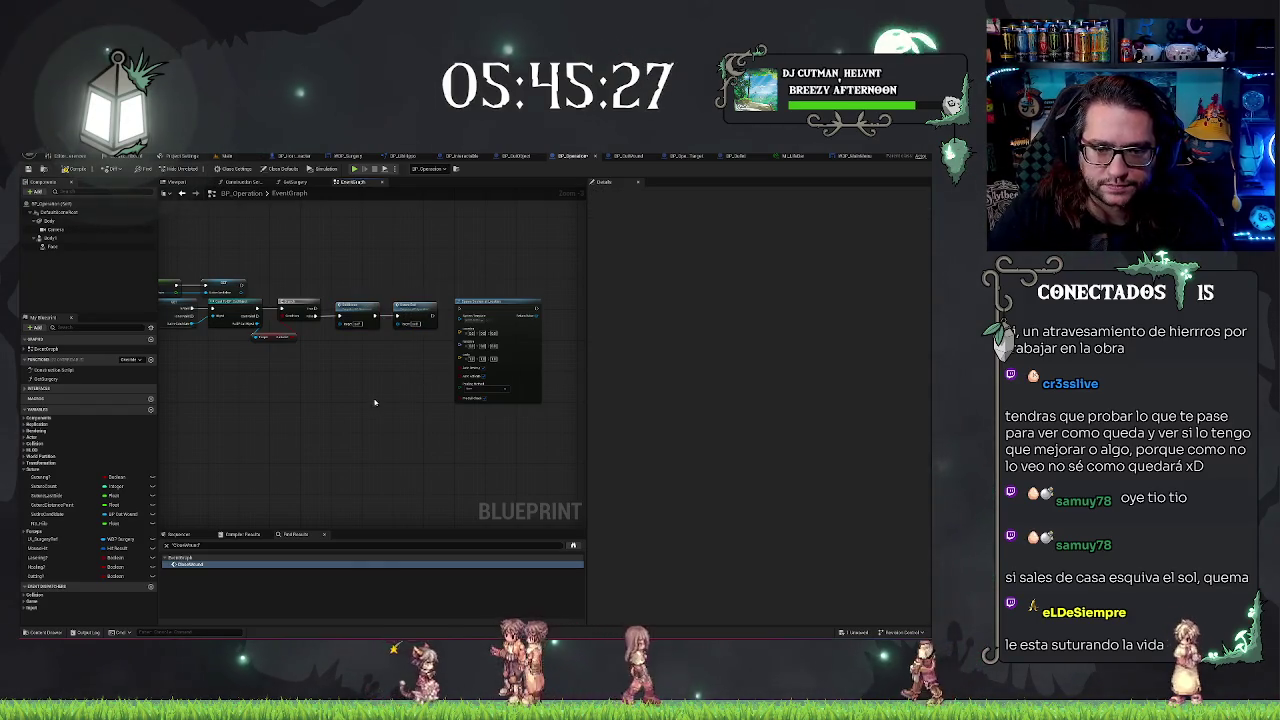
# Delete the two debug Print String nodes and return to the main level view
pyautogui.scroll(-3, 440, 360)
pyautogui.moveTo(418, 323)
pyautogui.mouseDown()
pyautogui.moveTo(520, 323)
pyautogui.moveTo(498, 337)
pyautogui.mouseUp()
pyautogui.press('Delete')
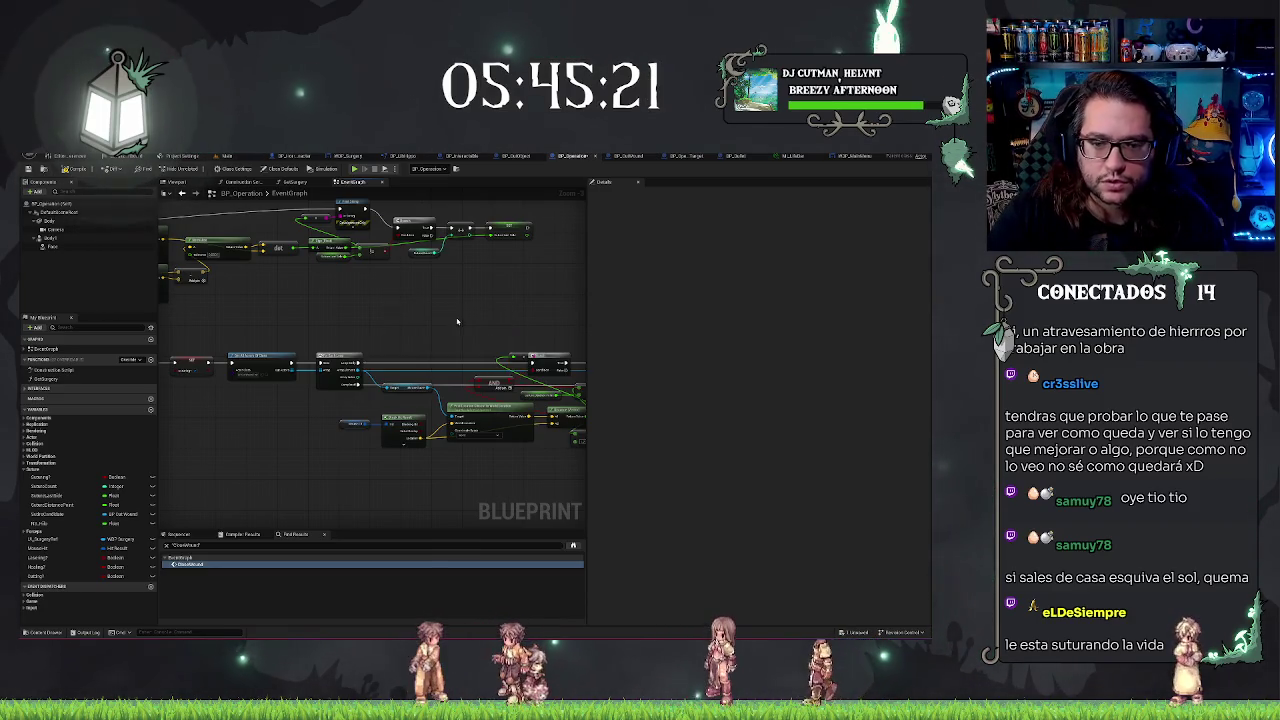
pyautogui.moveTo(520, 331)
pyautogui.mouseDown()
pyautogui.moveTo(304, 327)
pyautogui.moveTo(489, 446)
pyautogui.mouseUp()
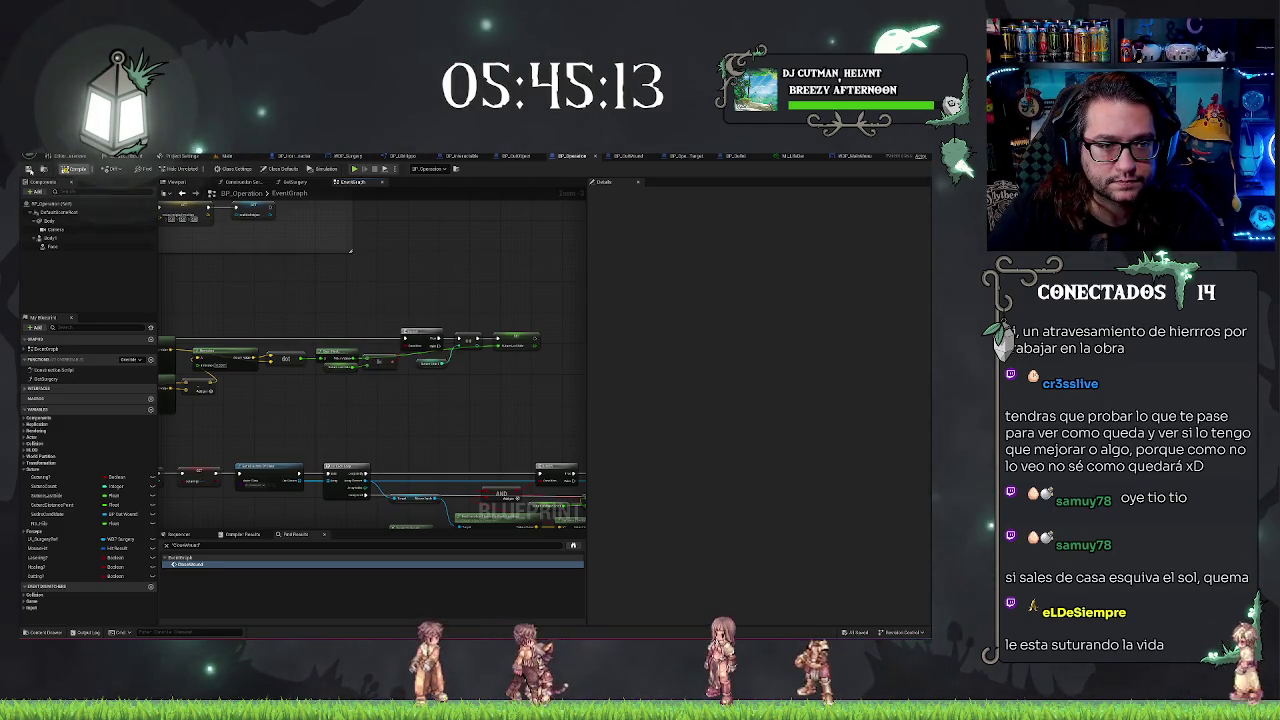
pyautogui.click(228, 156)
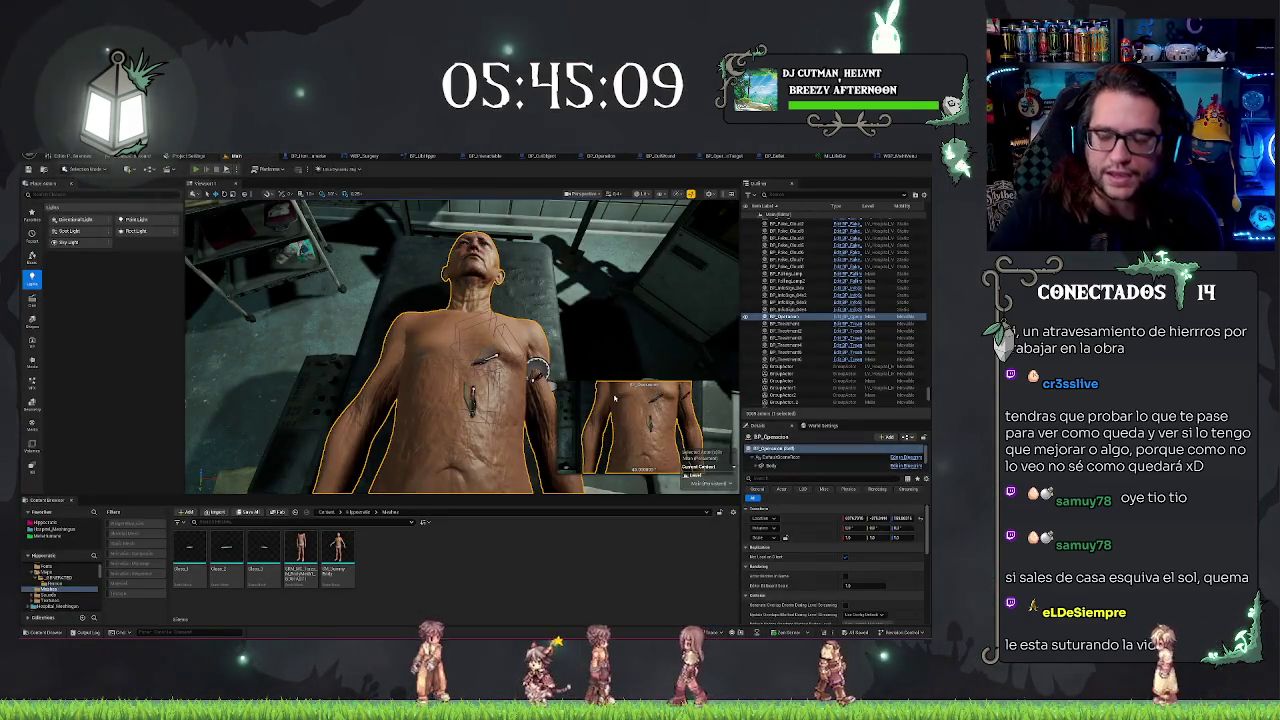
# Play the level (Alt+P) and use the surgical tool on the upper-right and lower torso incisions
pyautogui.hotkey('alt', 'p')
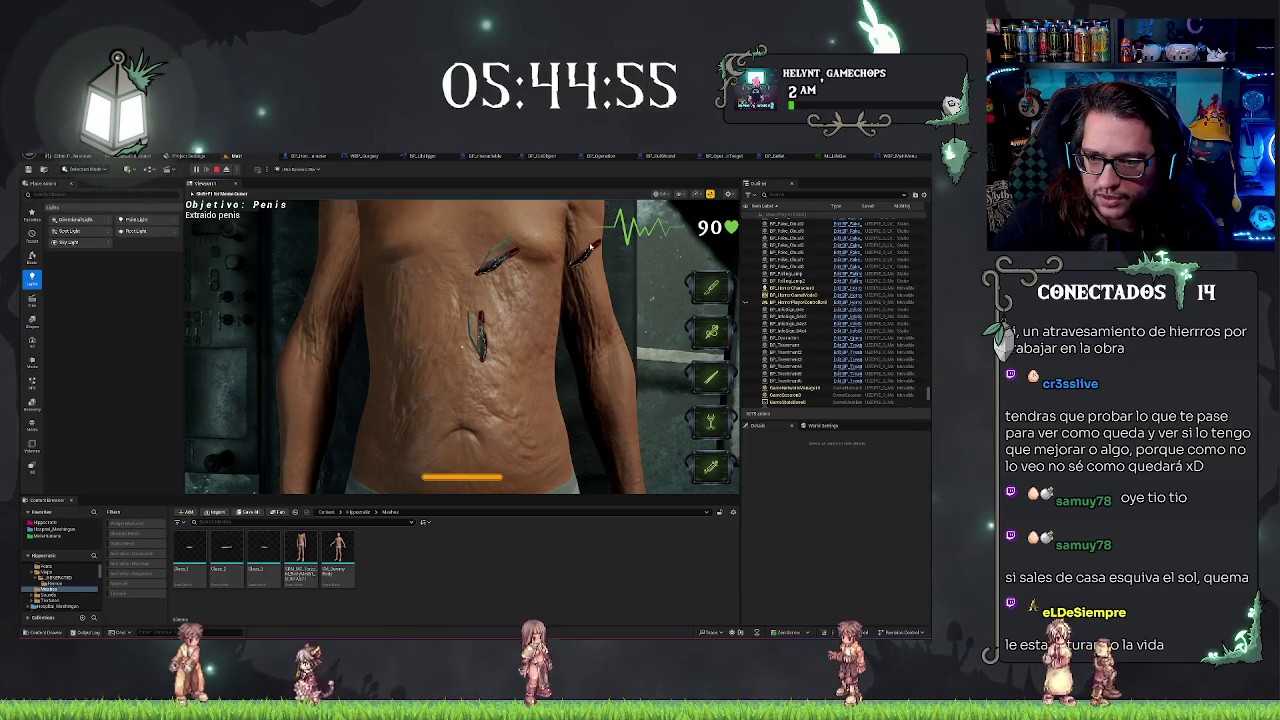
pyautogui.click(600, 256)
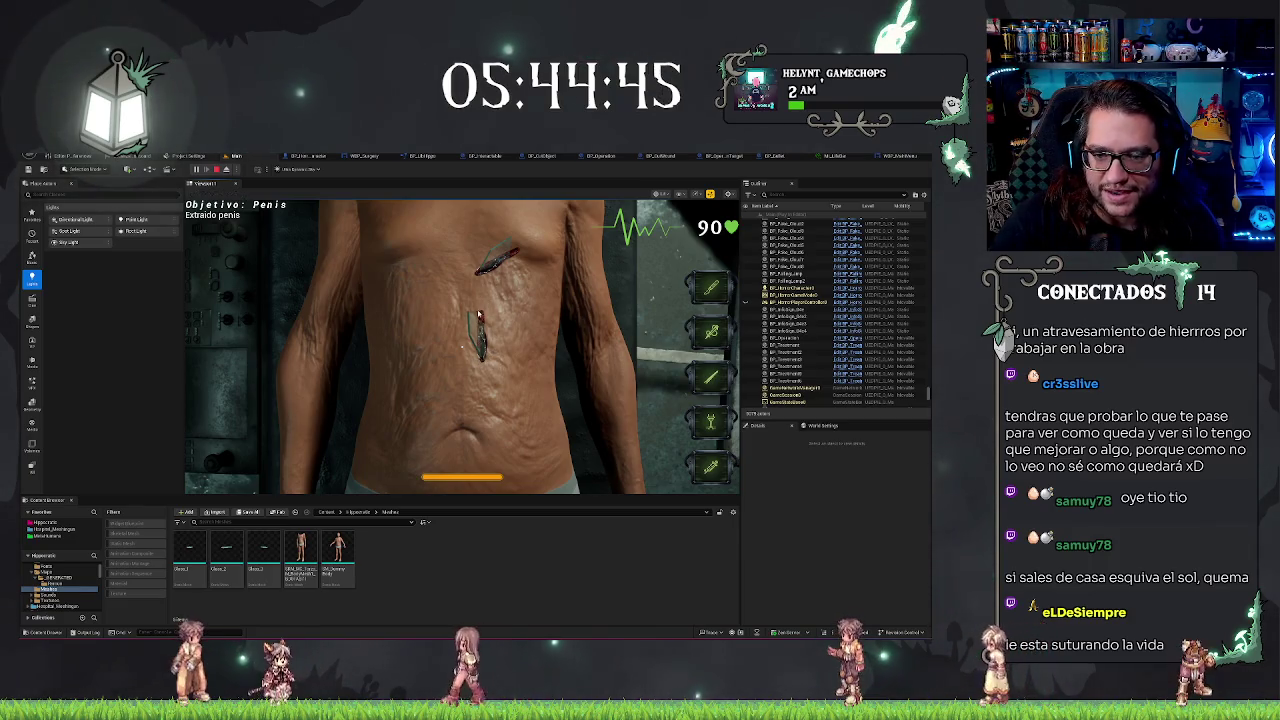
pyautogui.click(480, 335)
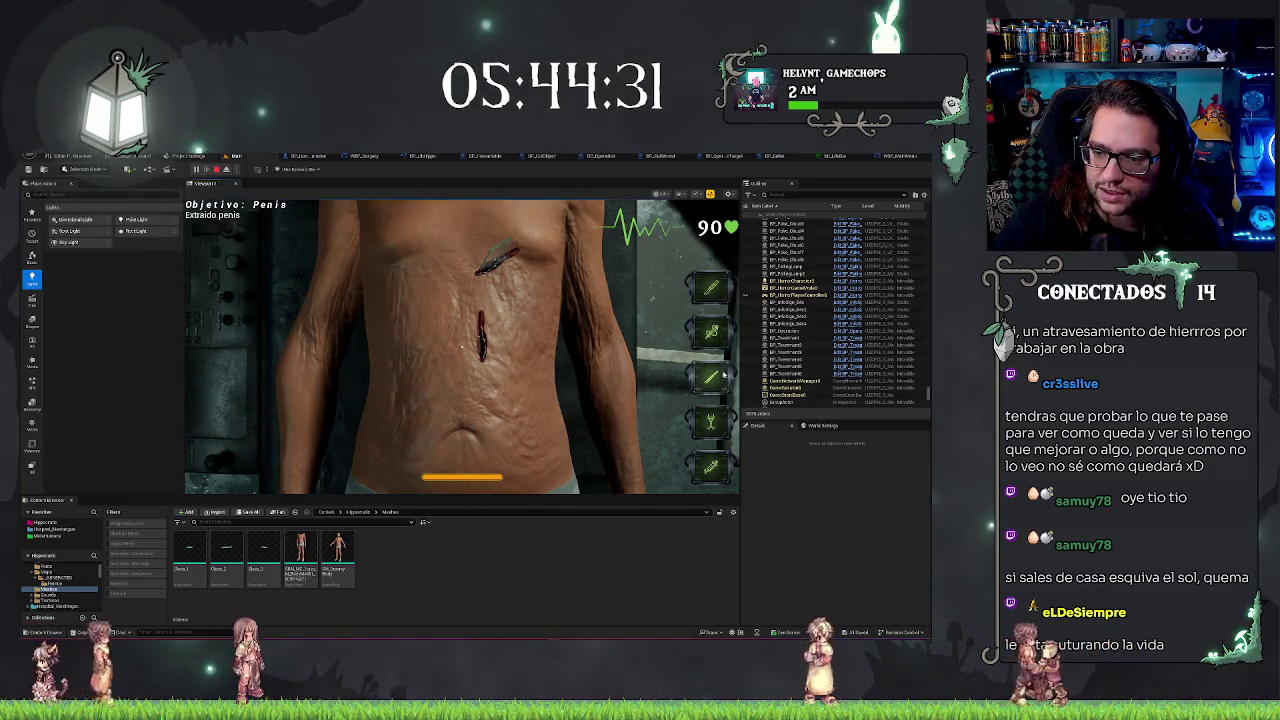
# Close the abdominal and chest incisions with the suture tool, then stop the play test with Esc
pyautogui.click(704, 292)
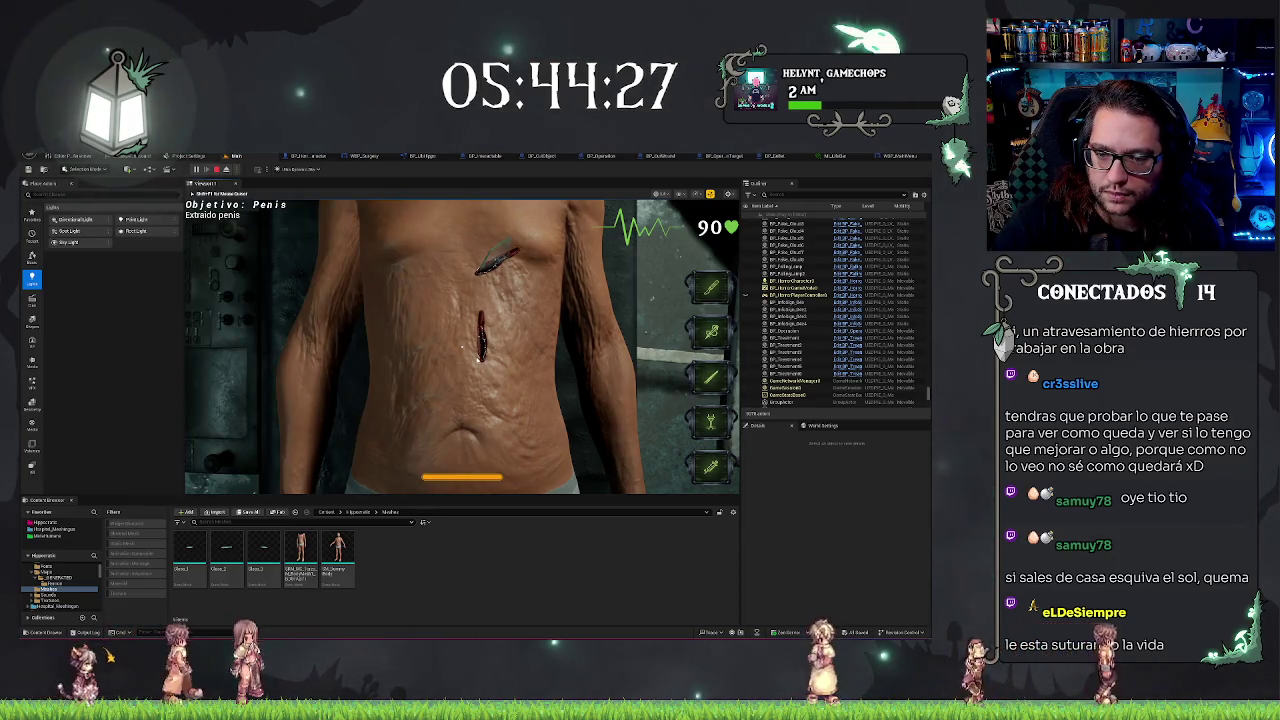
pyautogui.click(477, 359)
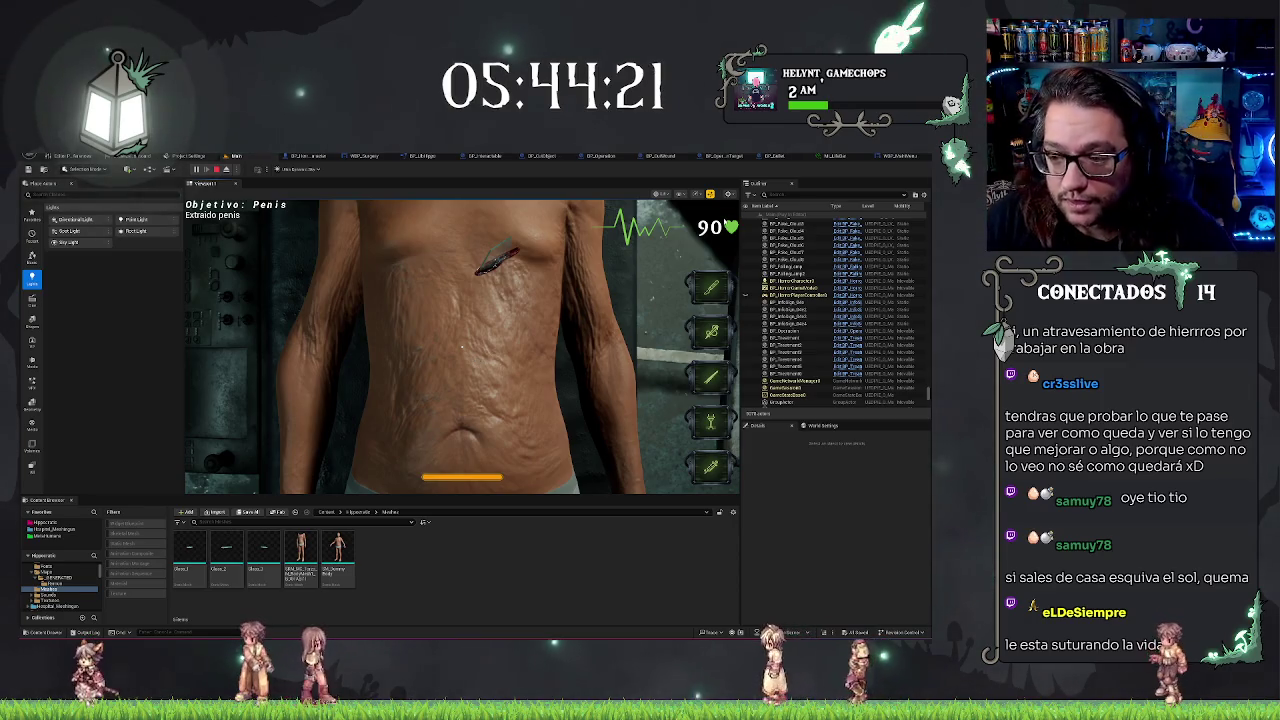
pyautogui.click(498, 240)
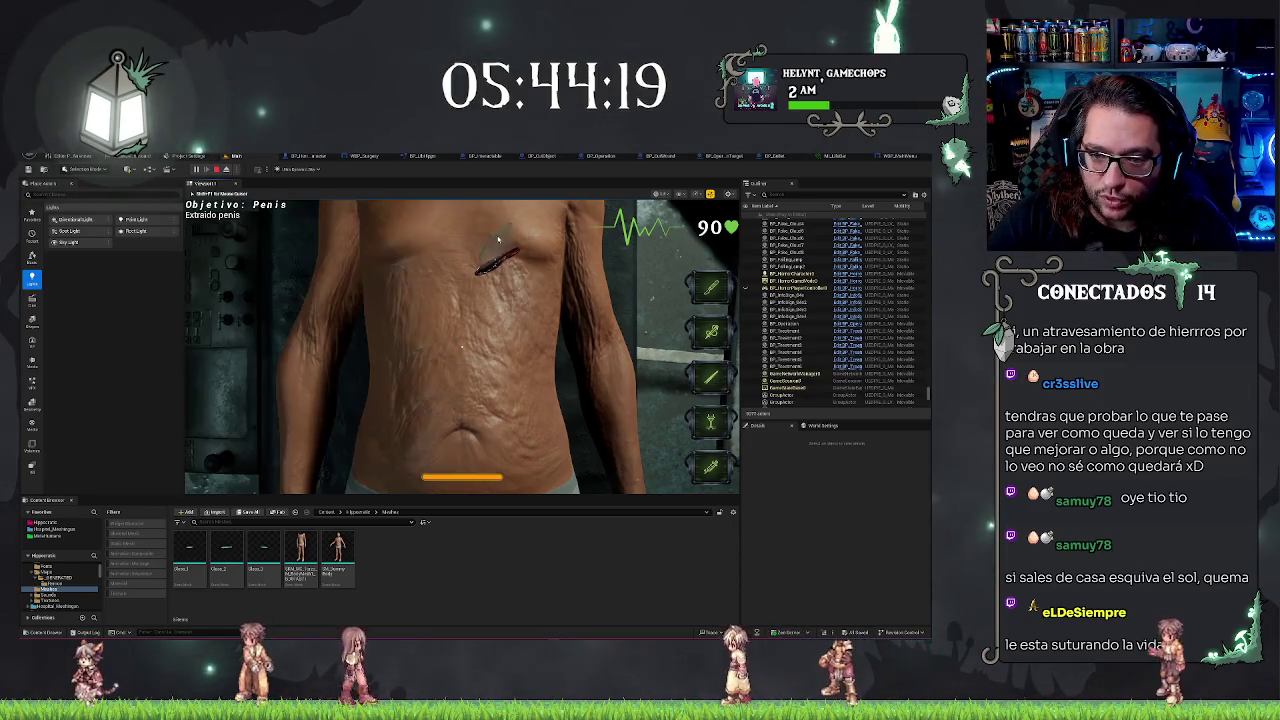
pyautogui.click(705, 372)
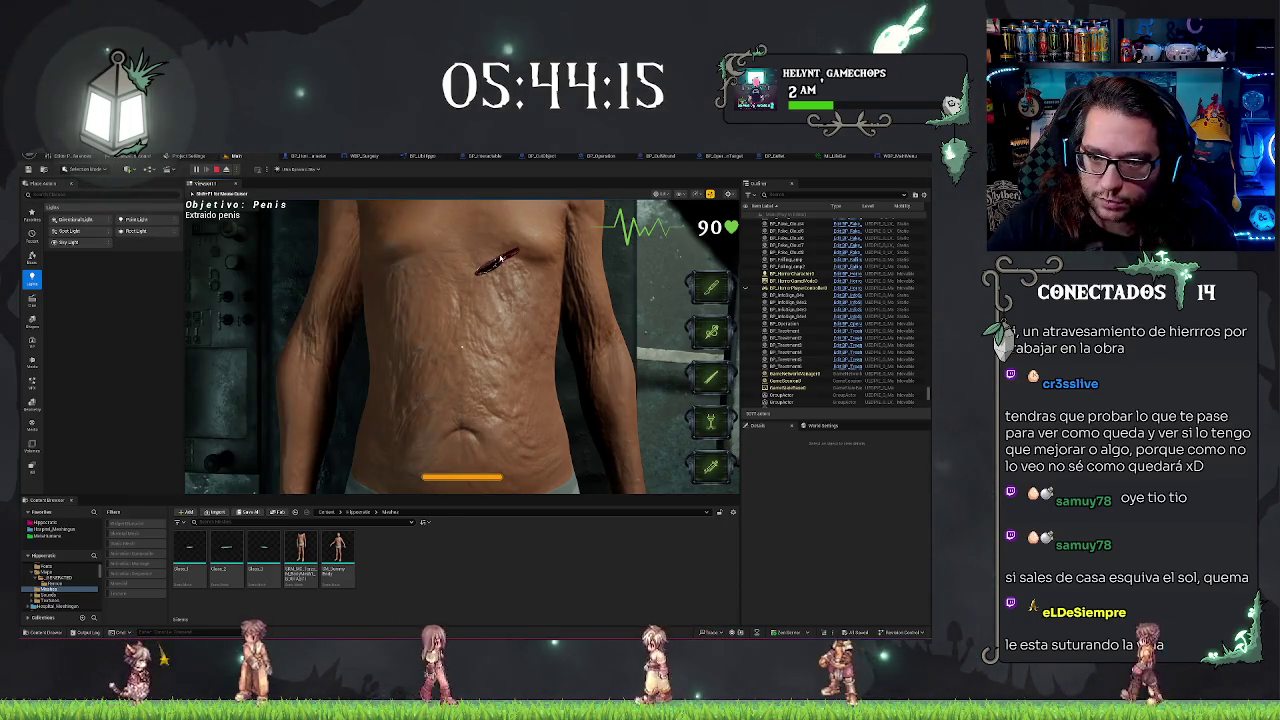
pyautogui.click(500, 260)
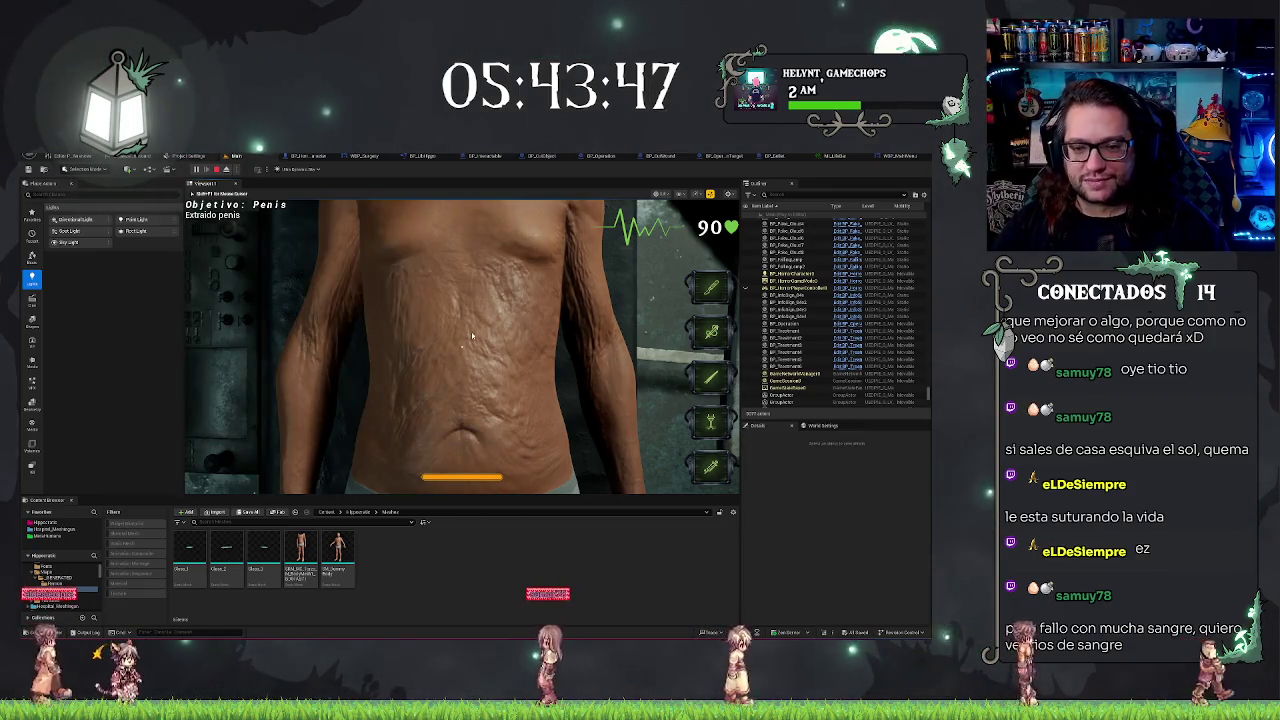
pyautogui.press('Escape')
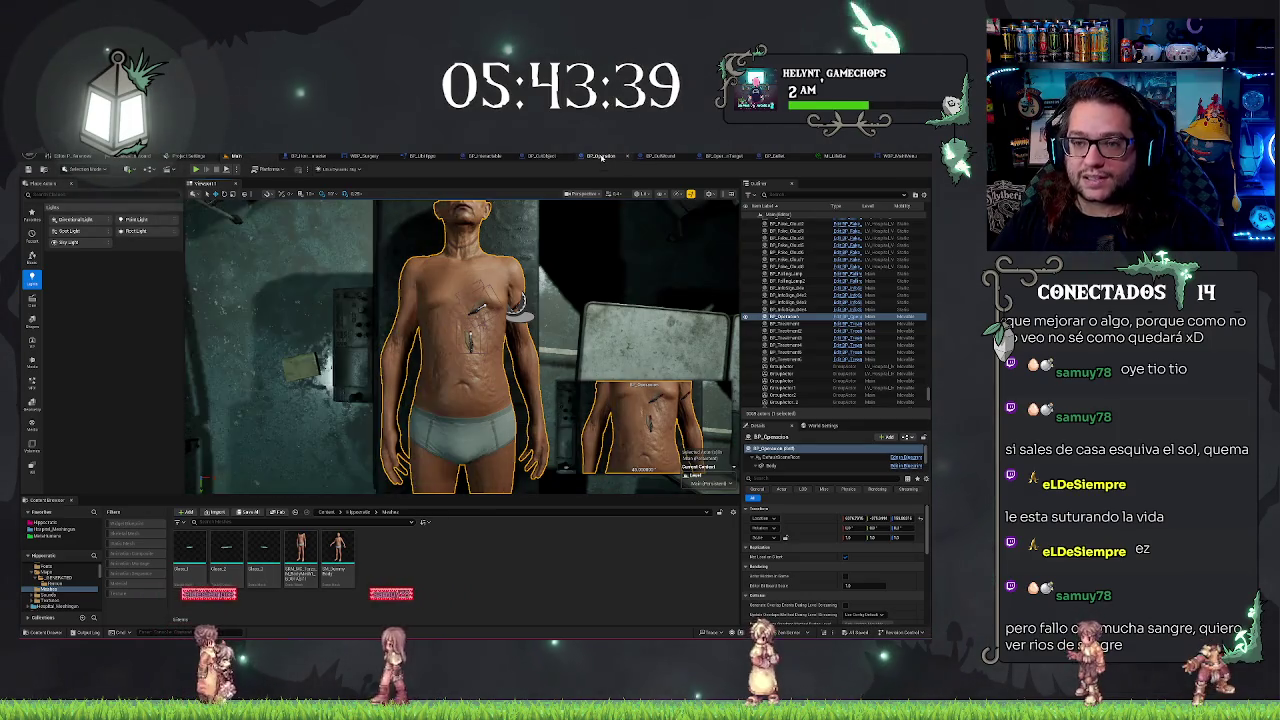
# Switch to BP_Operacion's Event Graph and center the view on OnRescue and its Print String
pyautogui.click(596, 157)
pyautogui.scroll(-6, 412, 233)
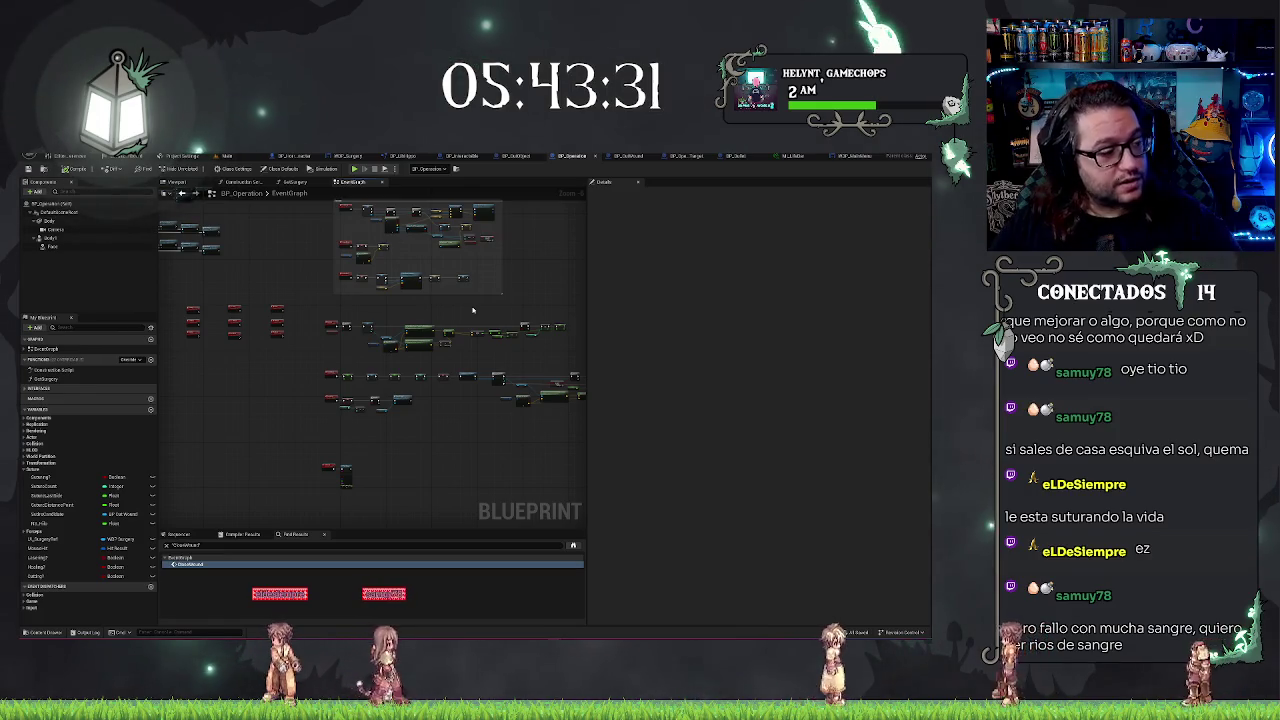
pyautogui.moveTo(465, 380)
pyautogui.mouseDown()
pyautogui.moveTo(300, 337)
pyautogui.moveTo(465, 318)
pyautogui.mouseUp()
pyautogui.scroll(3, 465, 318)
pyautogui.moveTo(374, 407); pyautogui.dragTo(432, 410)
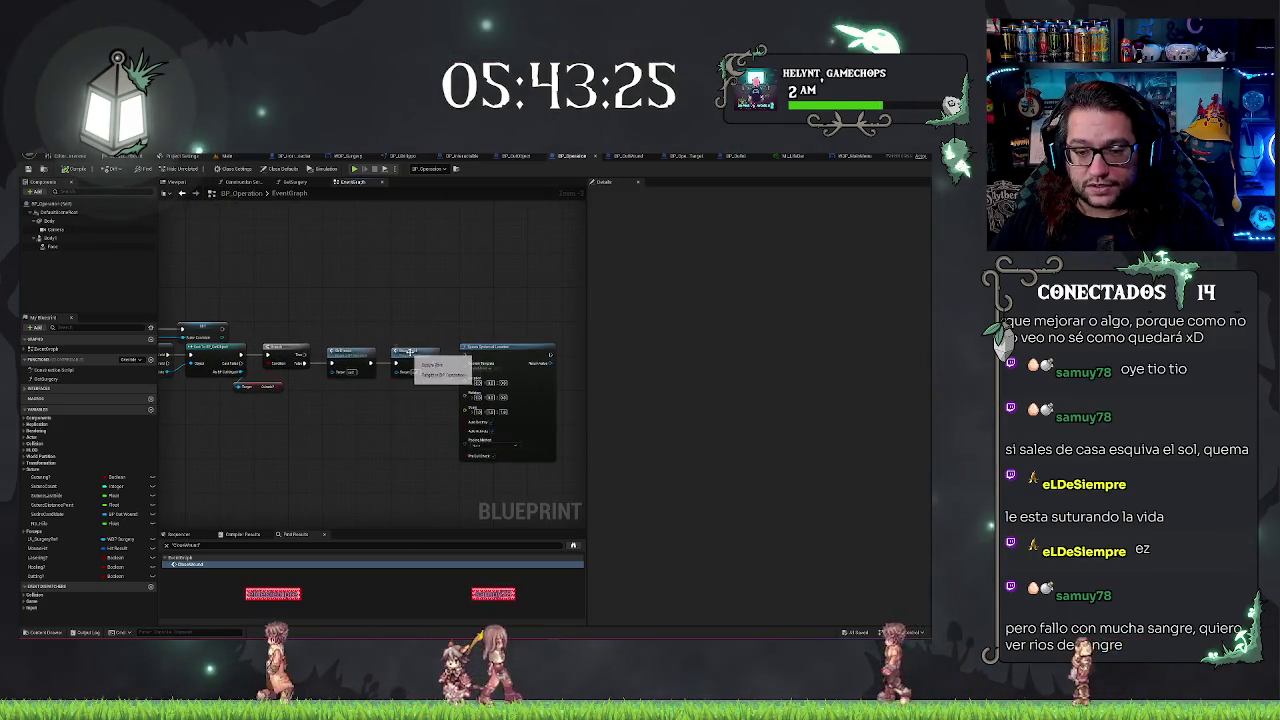
pyautogui.scroll(-2, 357, 297)
pyautogui.moveTo(368, 424)
pyautogui.mouseDown()
pyautogui.moveTo(337, 394)
pyautogui.moveTo(378, 489)
pyautogui.mouseUp()
pyautogui.scroll(-3, 400, 400)
pyautogui.scroll(8, 404, 403)
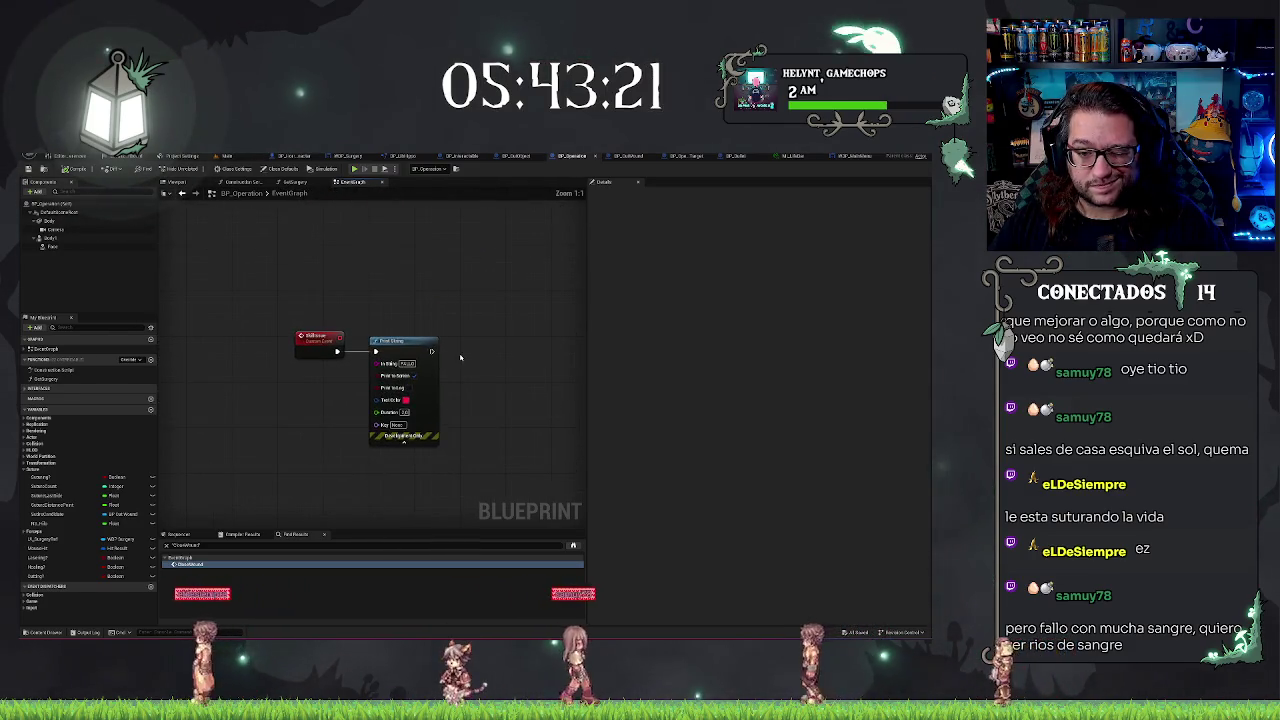
pyautogui.moveTo(491, 350); pyautogui.dragTo(427, 347)
# Add a Spawn Actor from Class node after Print String with its class set to BP_BloodSplat
pyautogui.write('spawn')
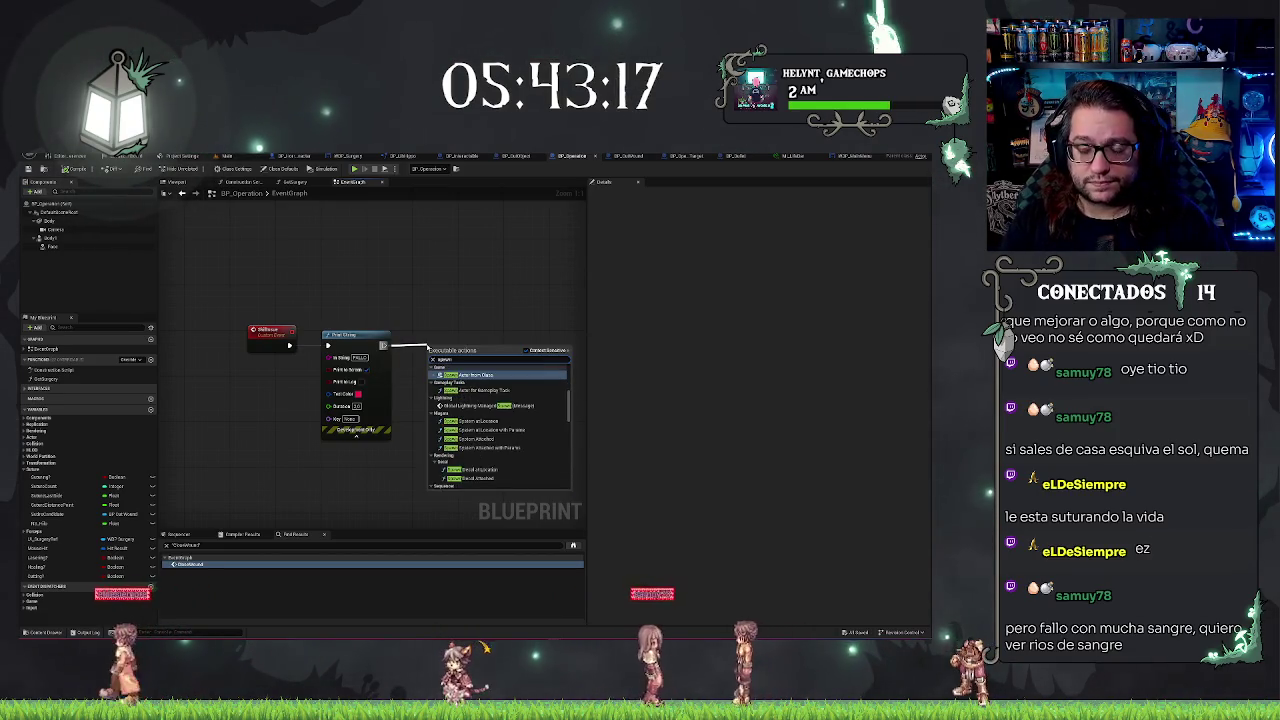
pyautogui.press('Return')
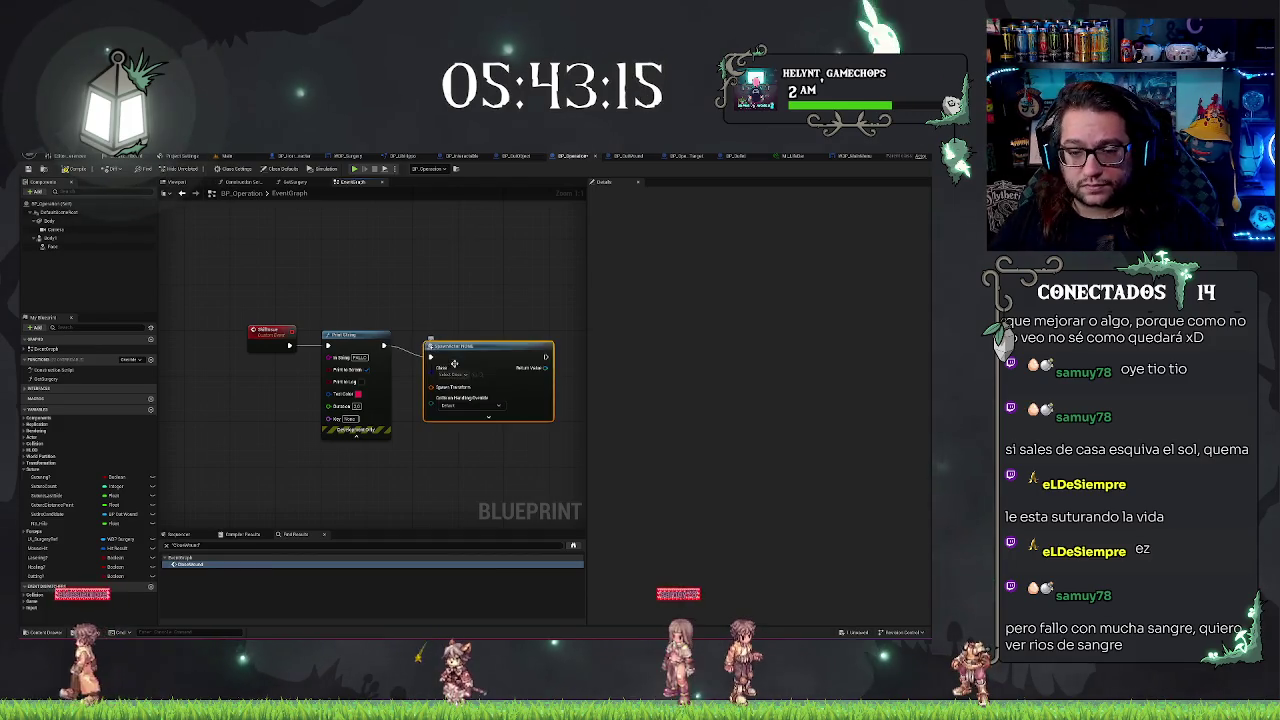
pyautogui.click(445, 376)
pyautogui.scroll(-10, 464, 400)
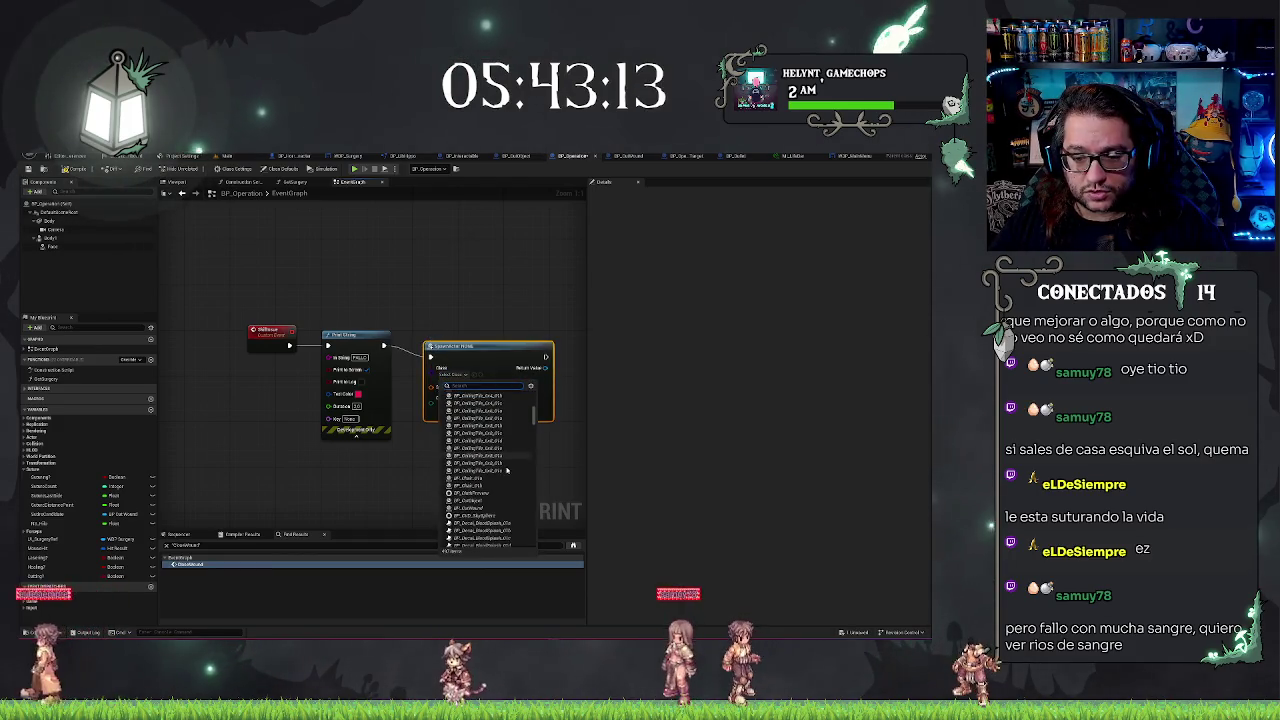
pyautogui.write('oo')
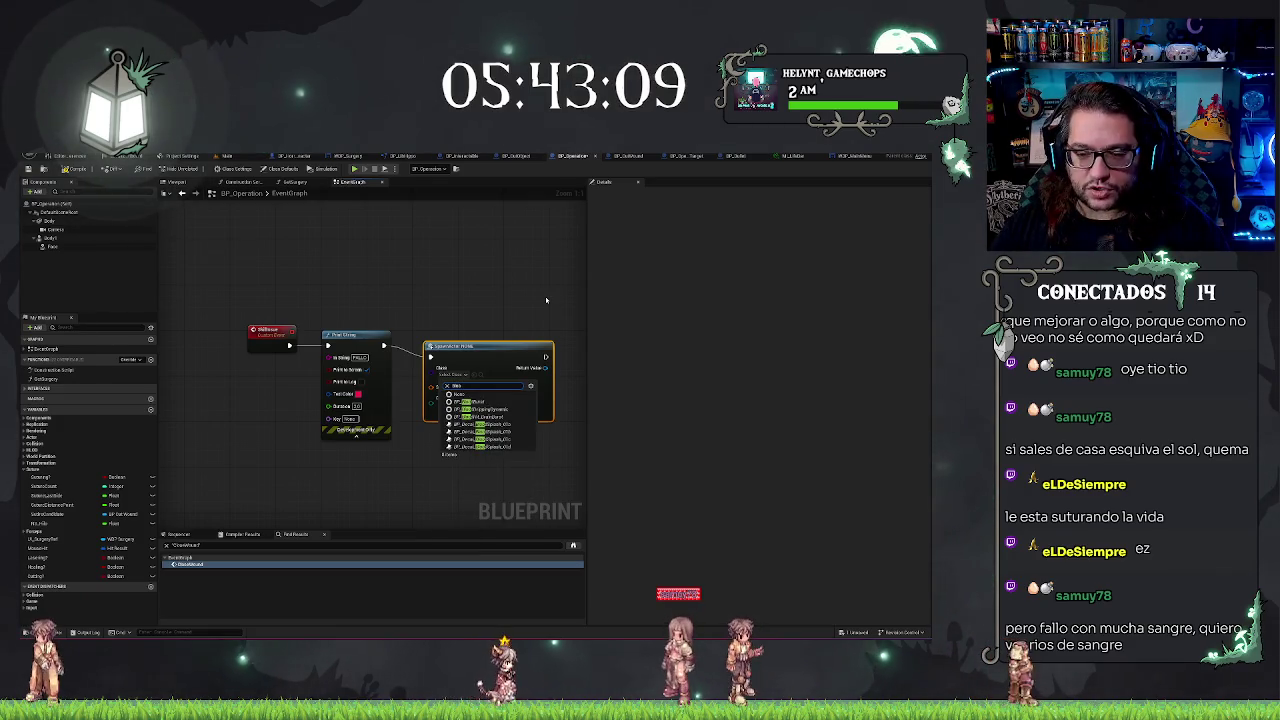
pyautogui.click(490, 401)
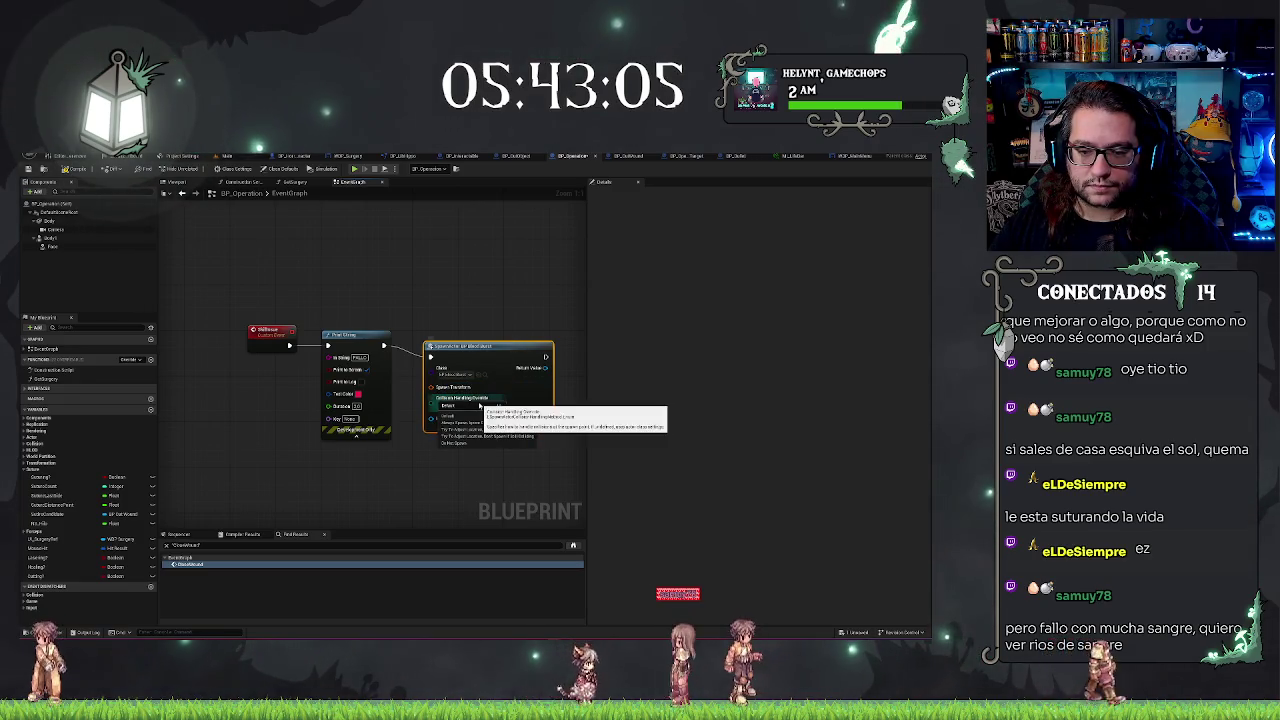
pyautogui.moveTo(489, 350); pyautogui.dragTo(488, 338)
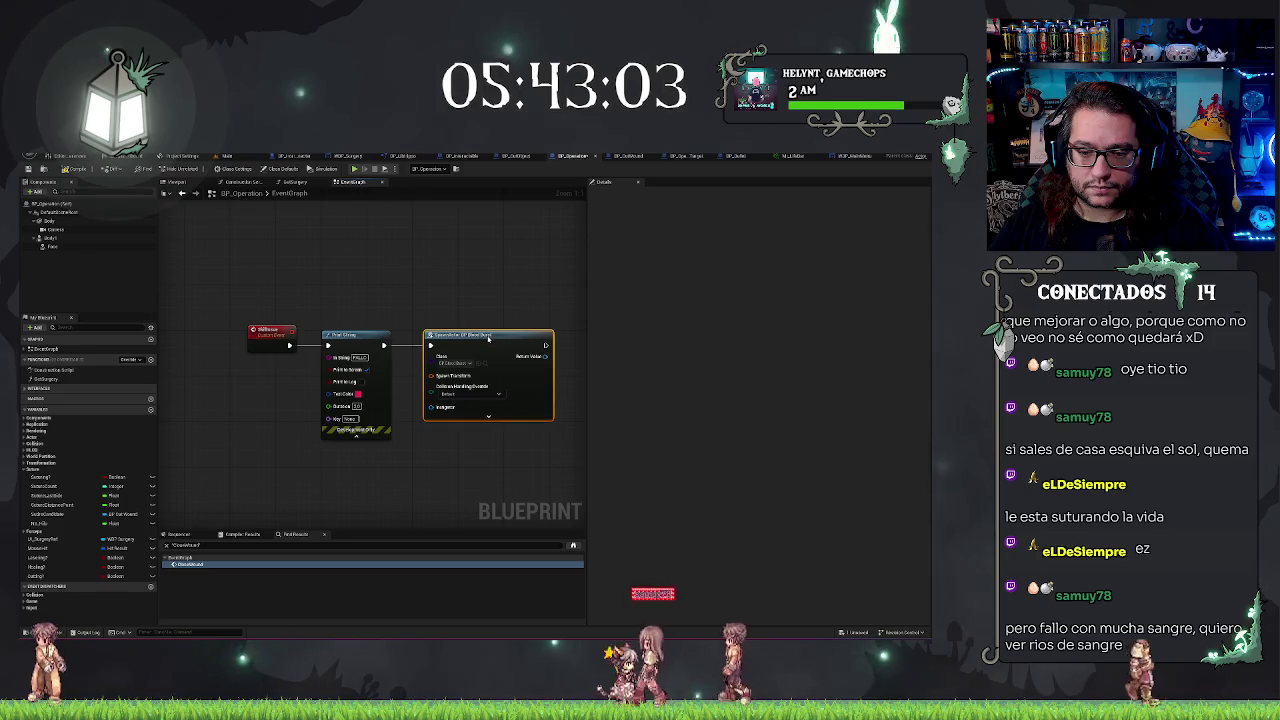
pyautogui.moveTo(480, 421); pyautogui.dragTo(486, 422)
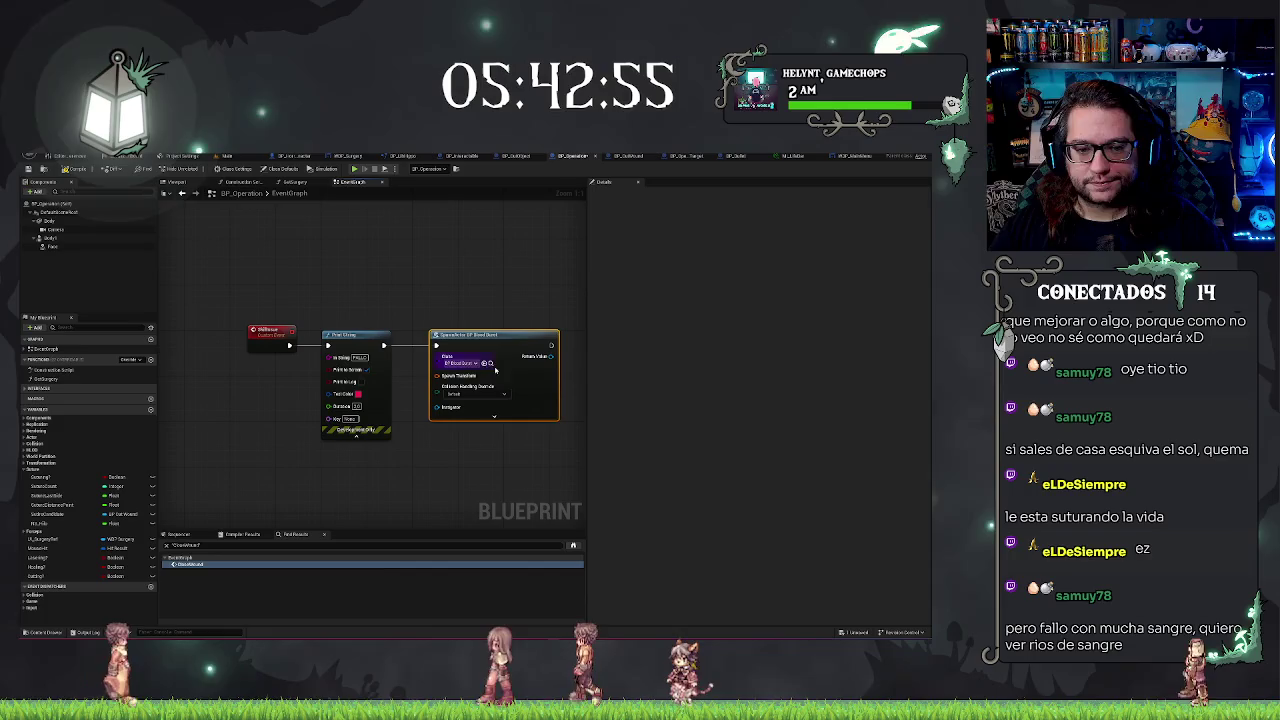
pyautogui.click(253, 330)
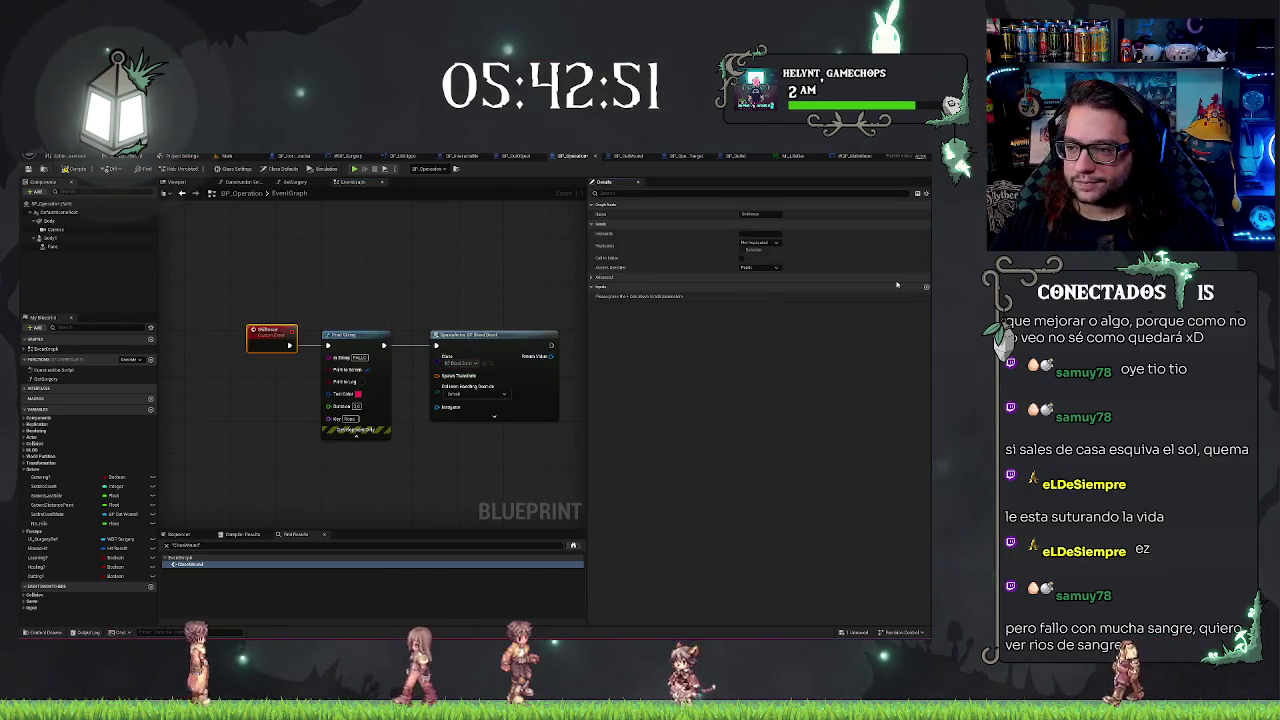
# Add a new object-reference input parameter to the OnRescue event
pyautogui.click(926, 287)
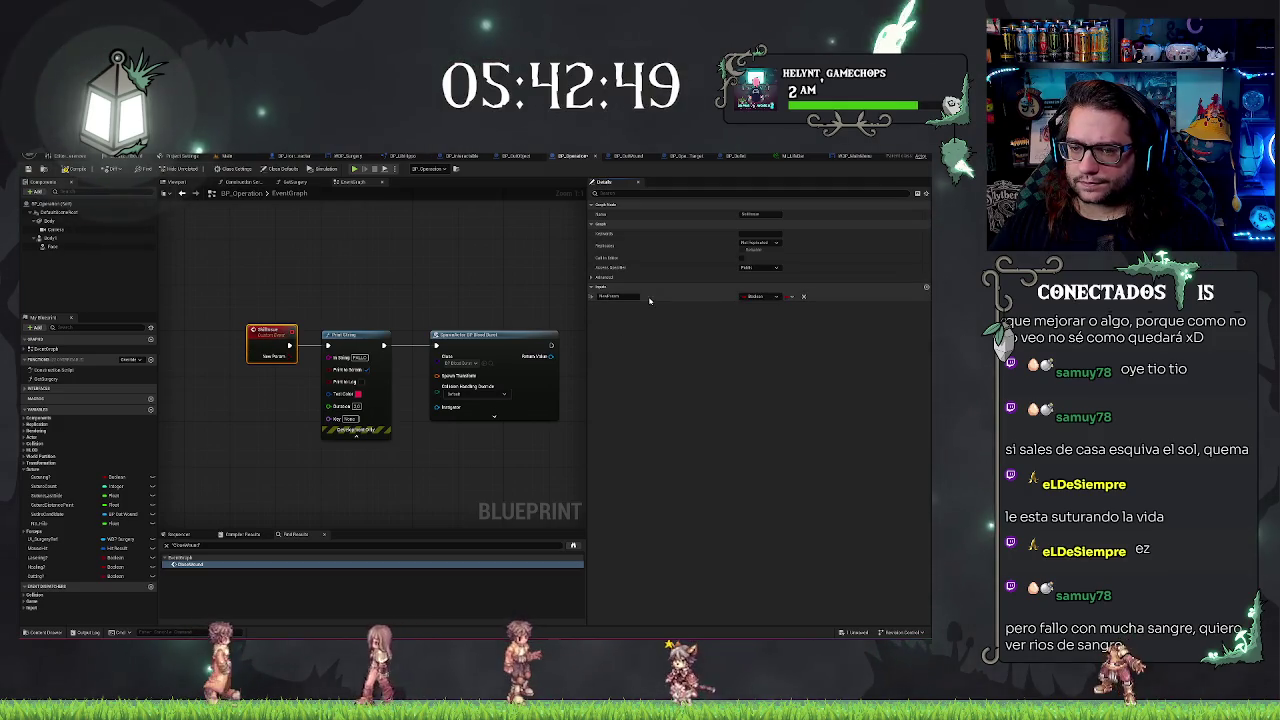
pyautogui.click(748, 297)
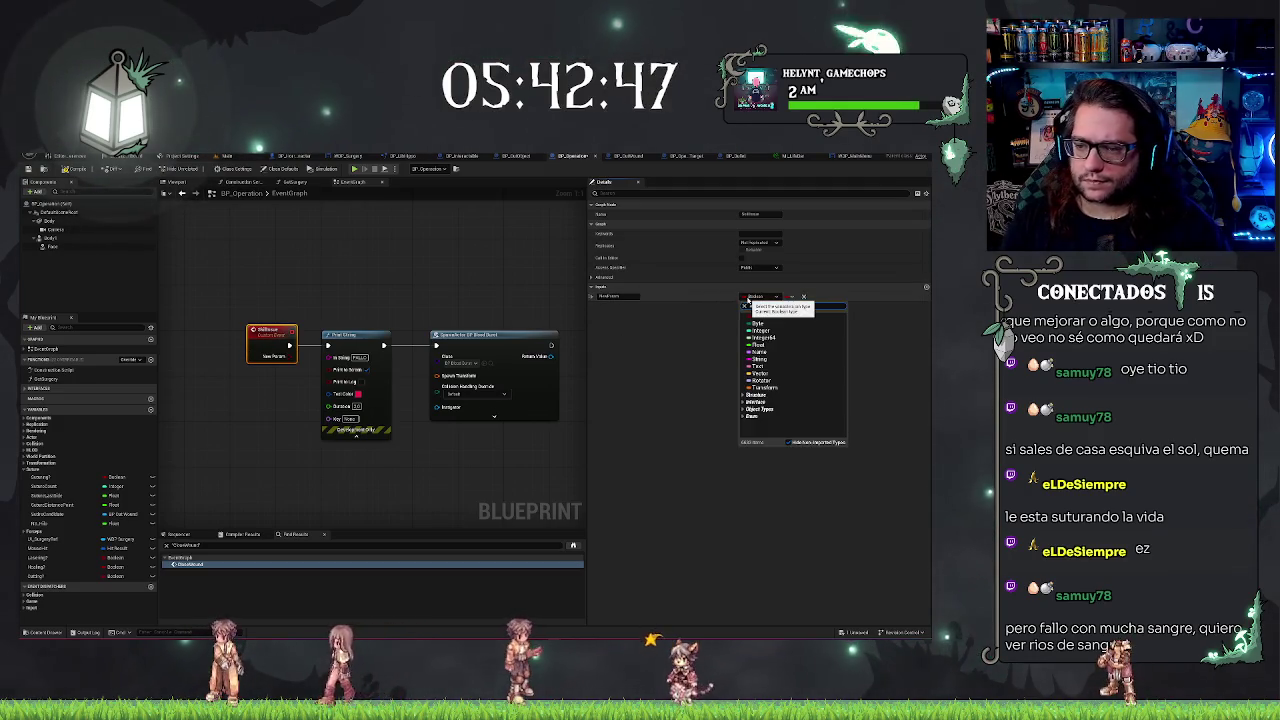
pyautogui.write('inter')
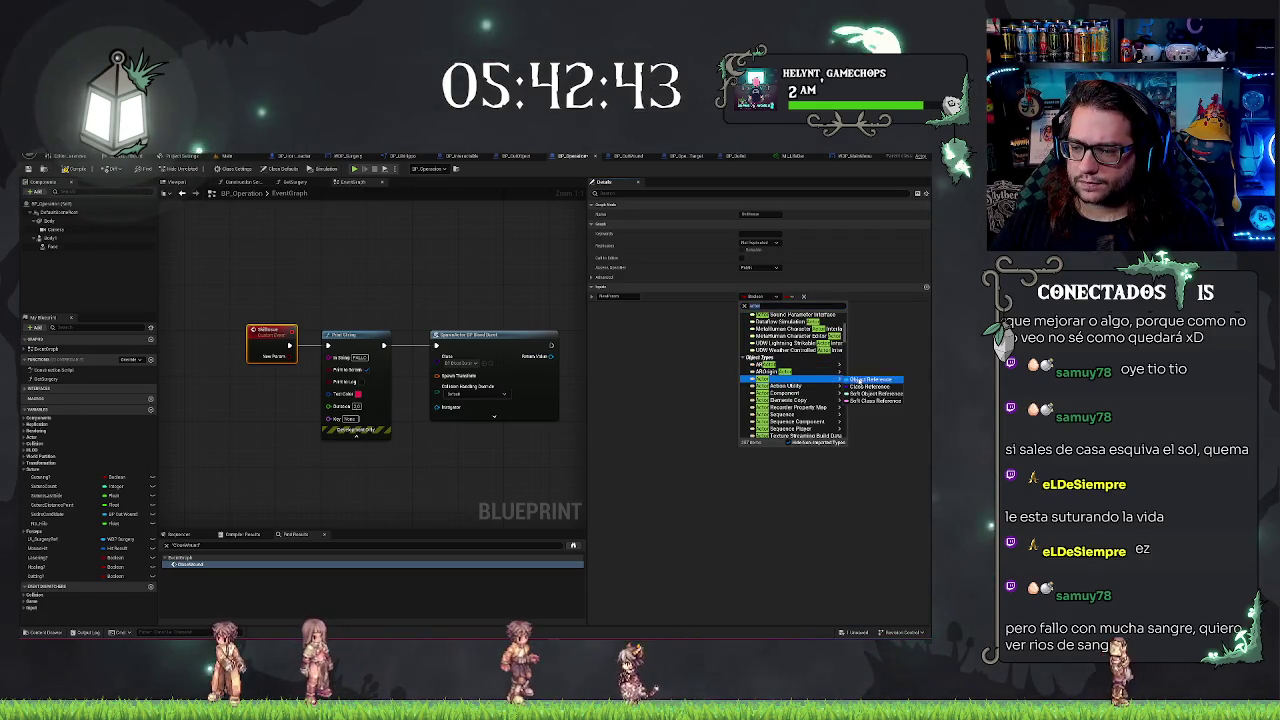
pyautogui.click(866, 380)
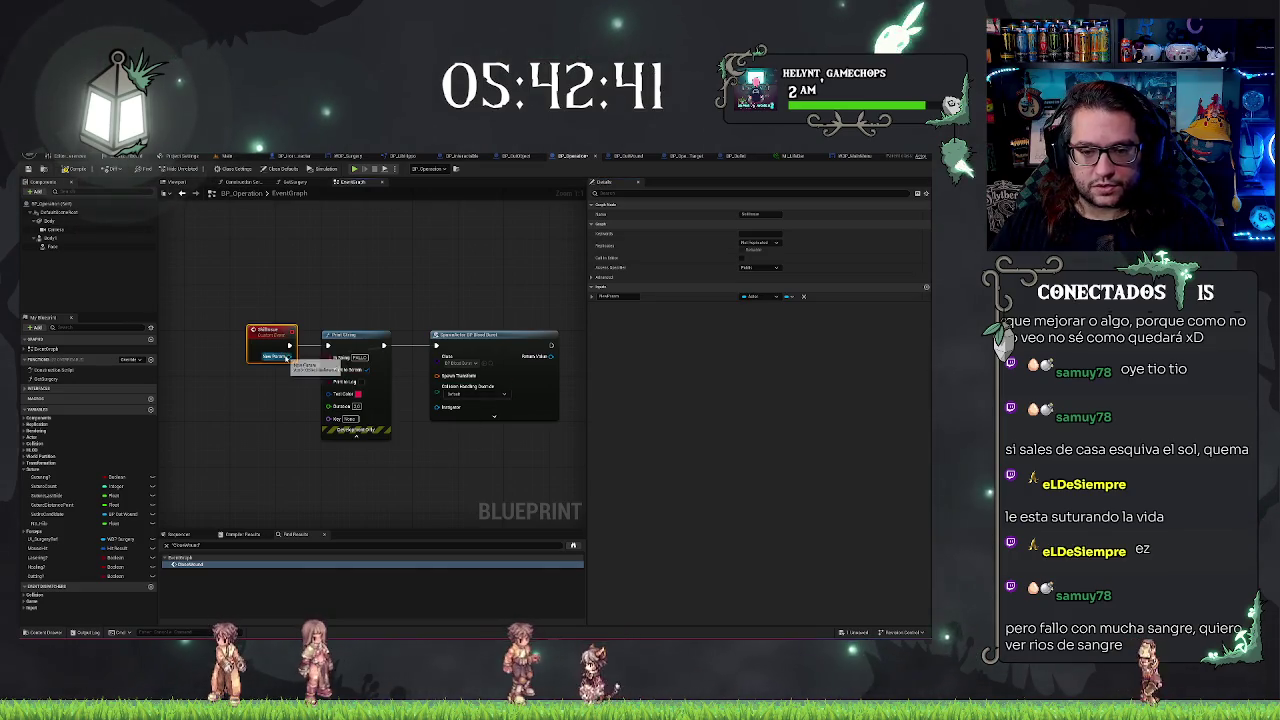
# Feed the parameter's Get Actor Transform into Spawn Transform and set collision handling to Always Spawn
pyautogui.moveTo(437, 407); pyautogui.dragTo(410, 456)
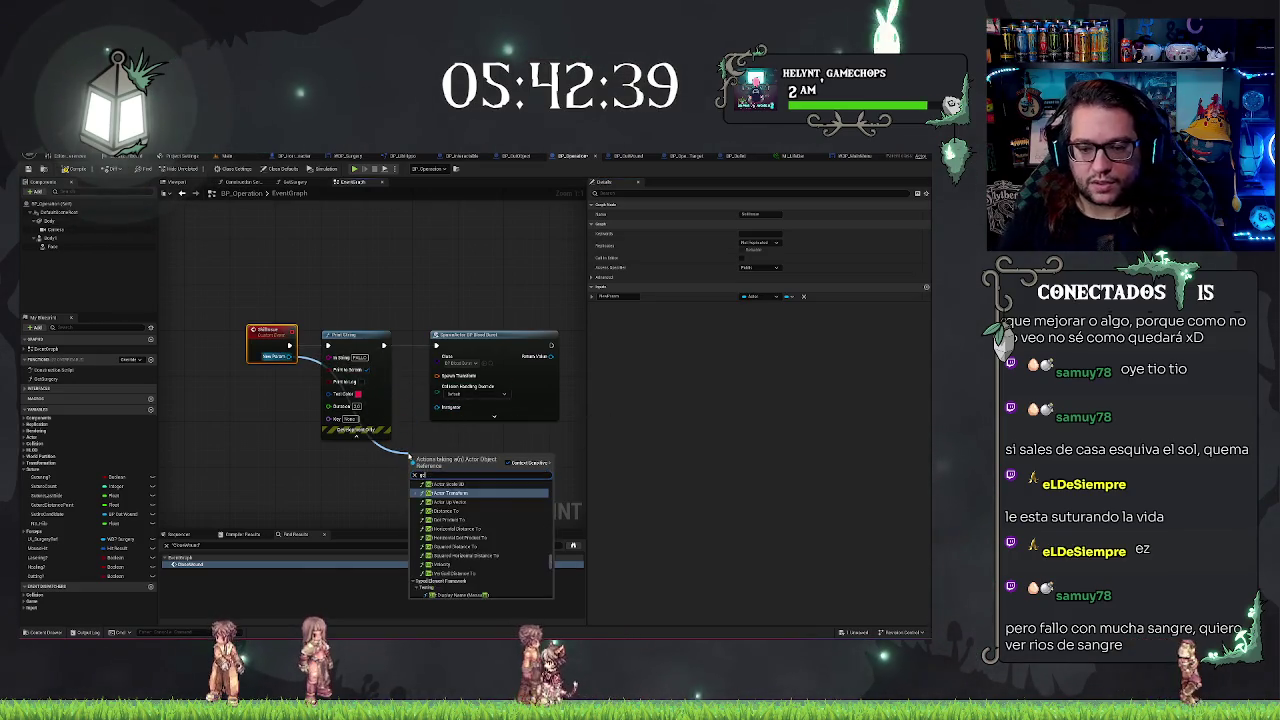
pyautogui.write('get tran')
pyautogui.press('BackSpace')
pyautogui.press('BackSpace')
pyautogui.press('BackSpace')
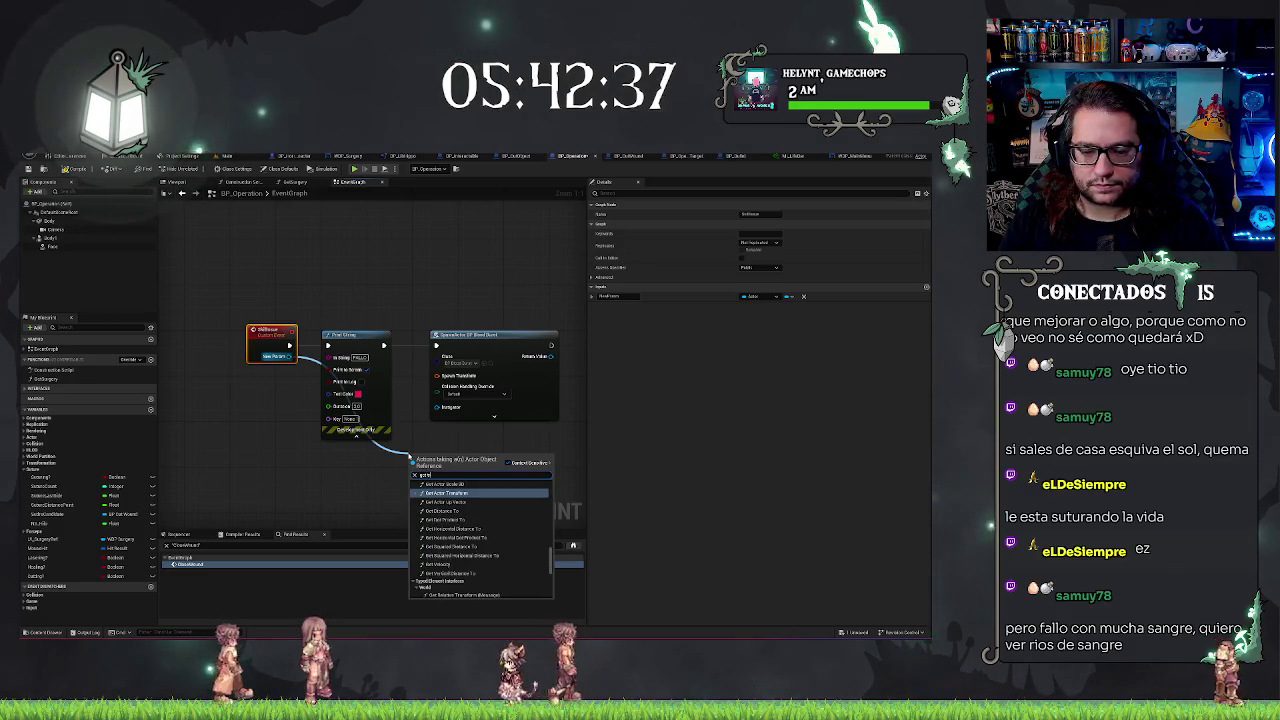
pyautogui.click(447, 493)
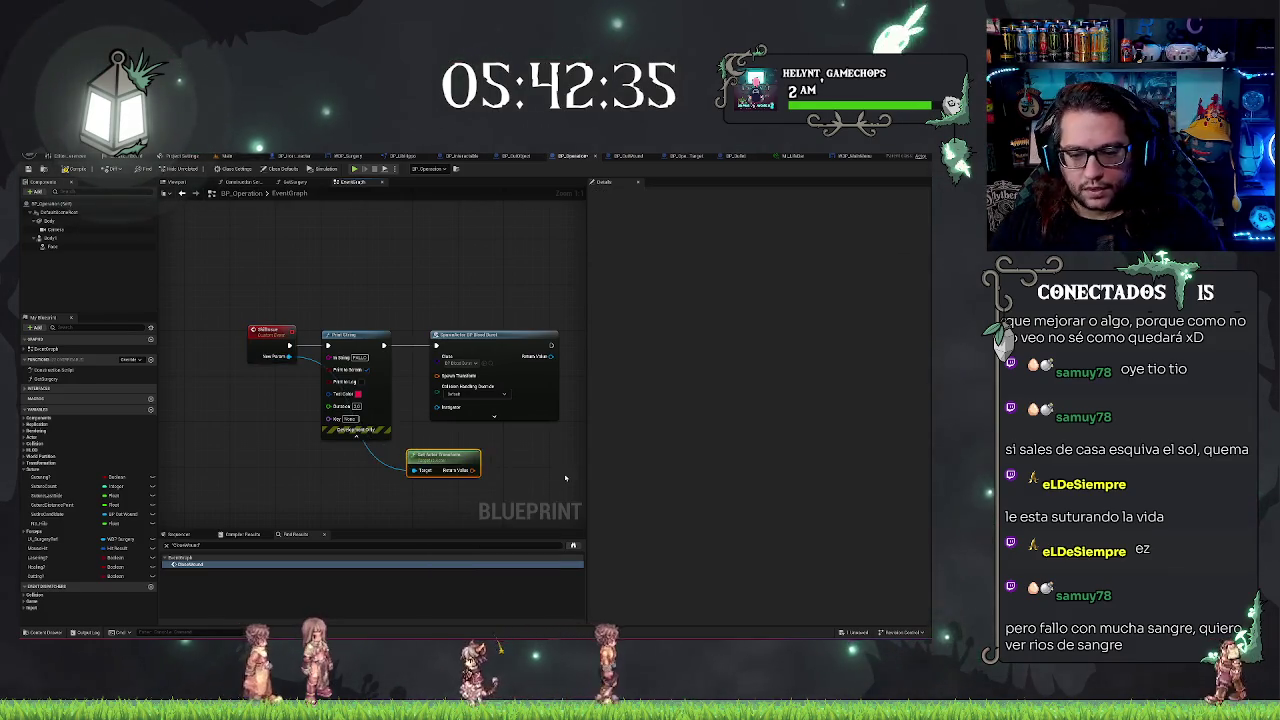
pyautogui.moveTo(471, 469); pyautogui.dragTo(437, 376)
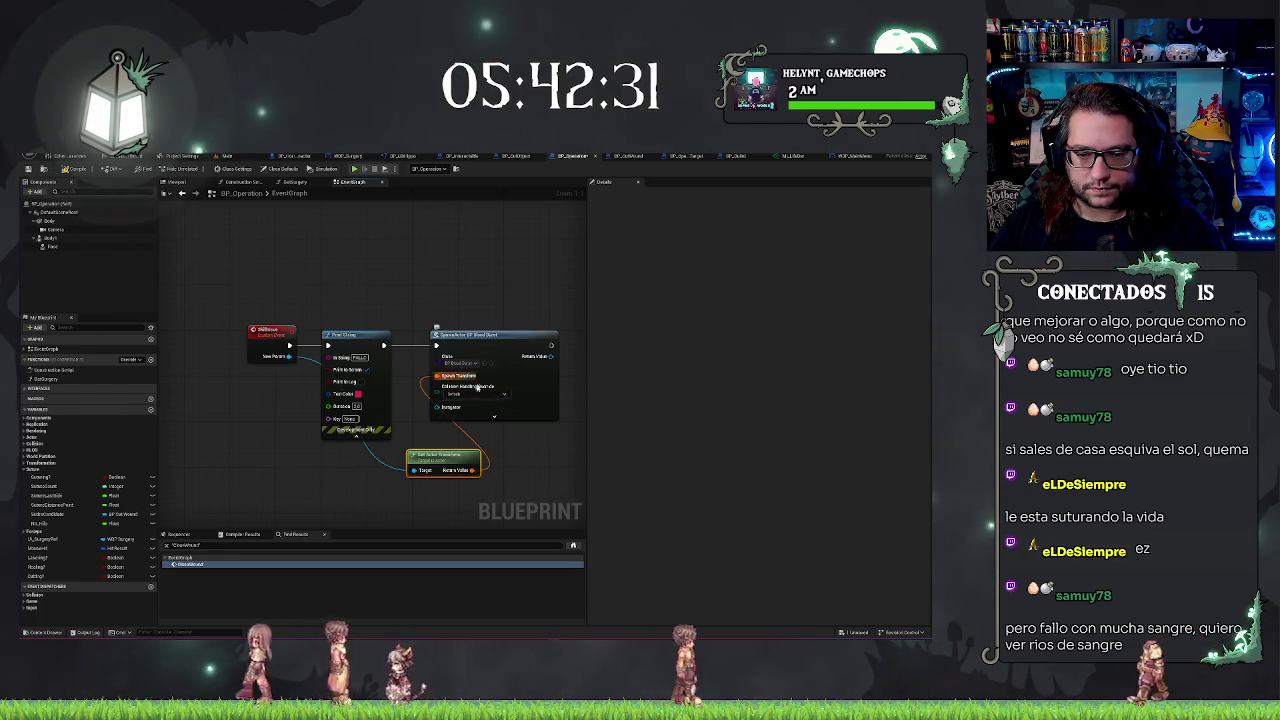
pyautogui.click(477, 392)
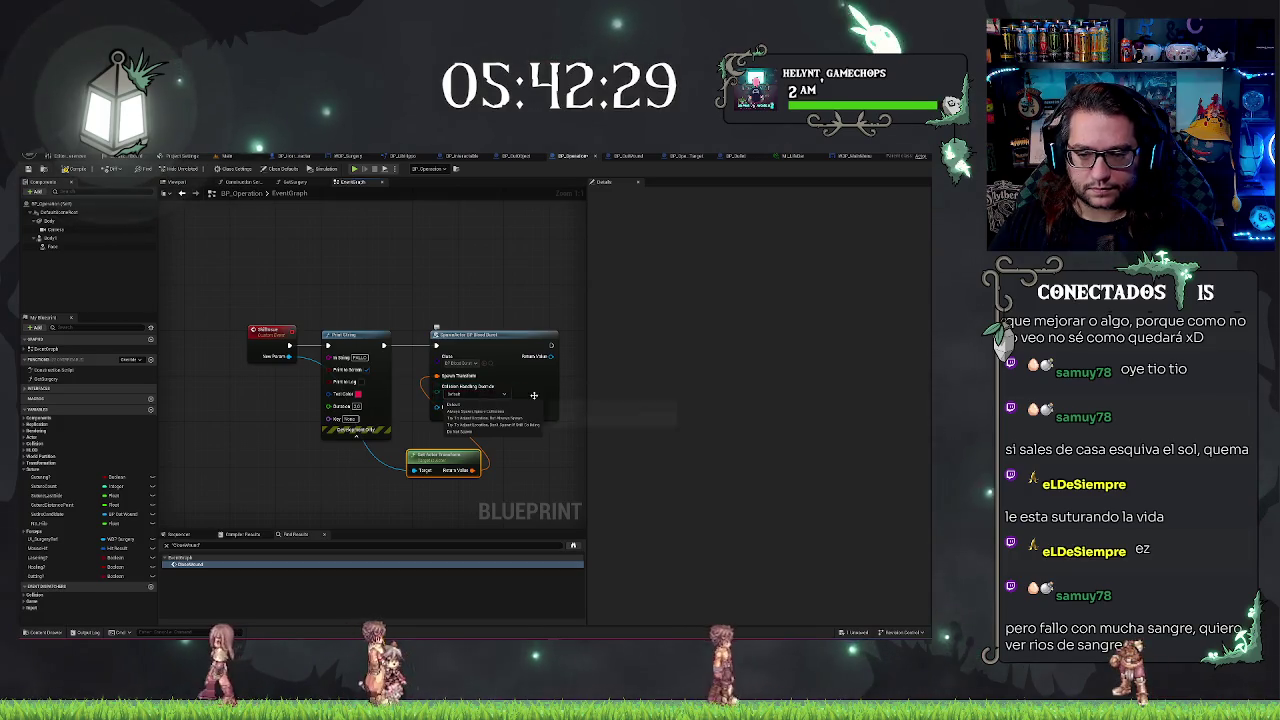
pyautogui.click(500, 411)
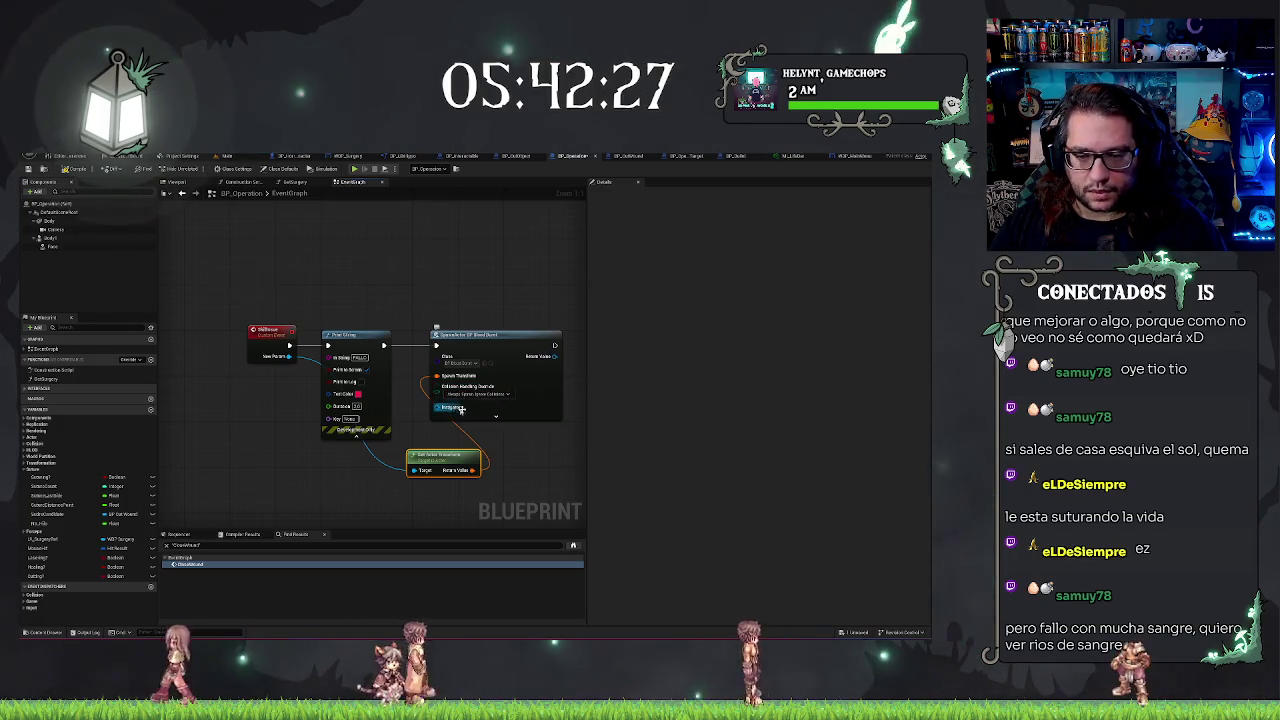
pyautogui.click(495, 416)
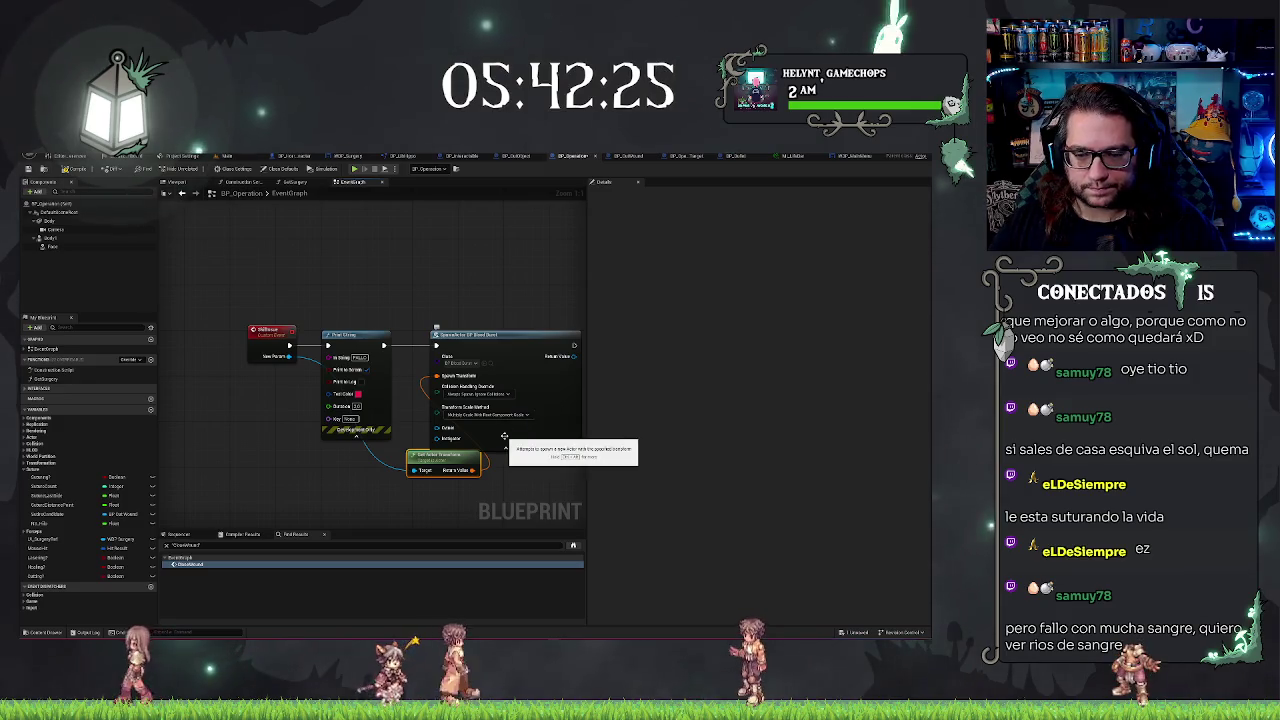
pyautogui.moveTo(452, 459)
pyautogui.mouseDown()
pyautogui.moveTo(427, 451)
pyautogui.moveTo(397, 388)
pyautogui.mouseUp()
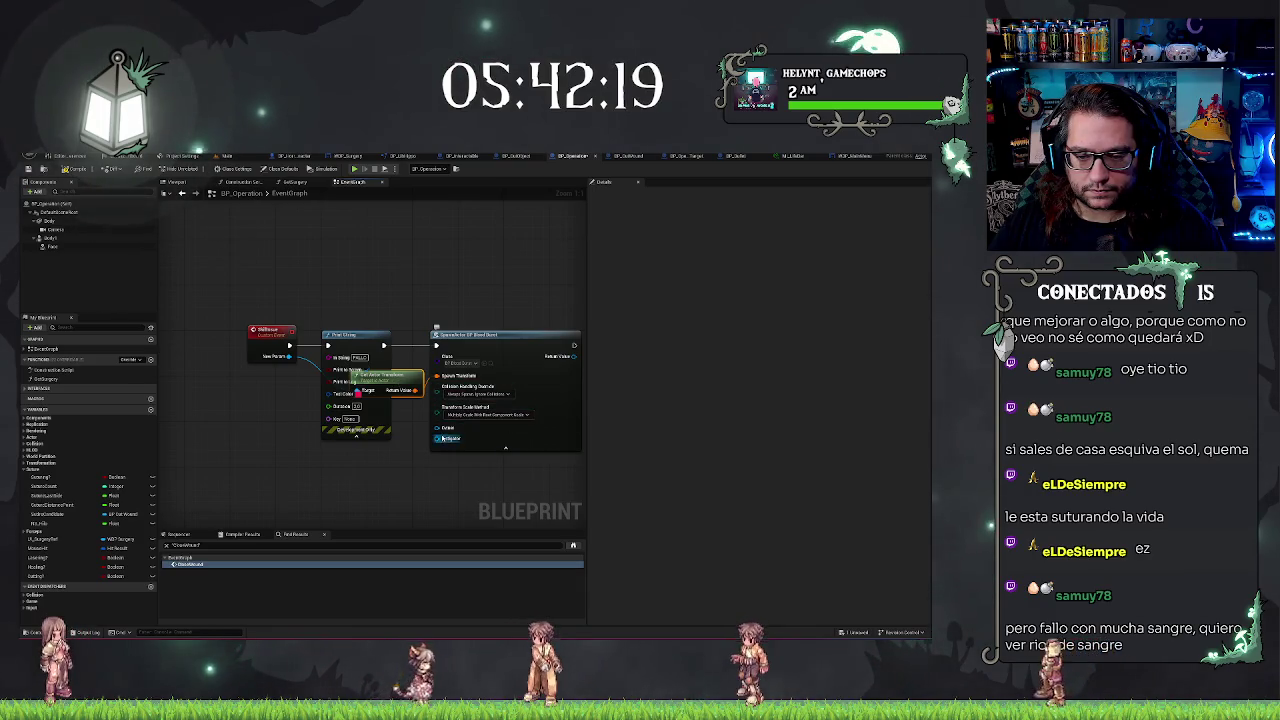
pyautogui.click(490, 414)
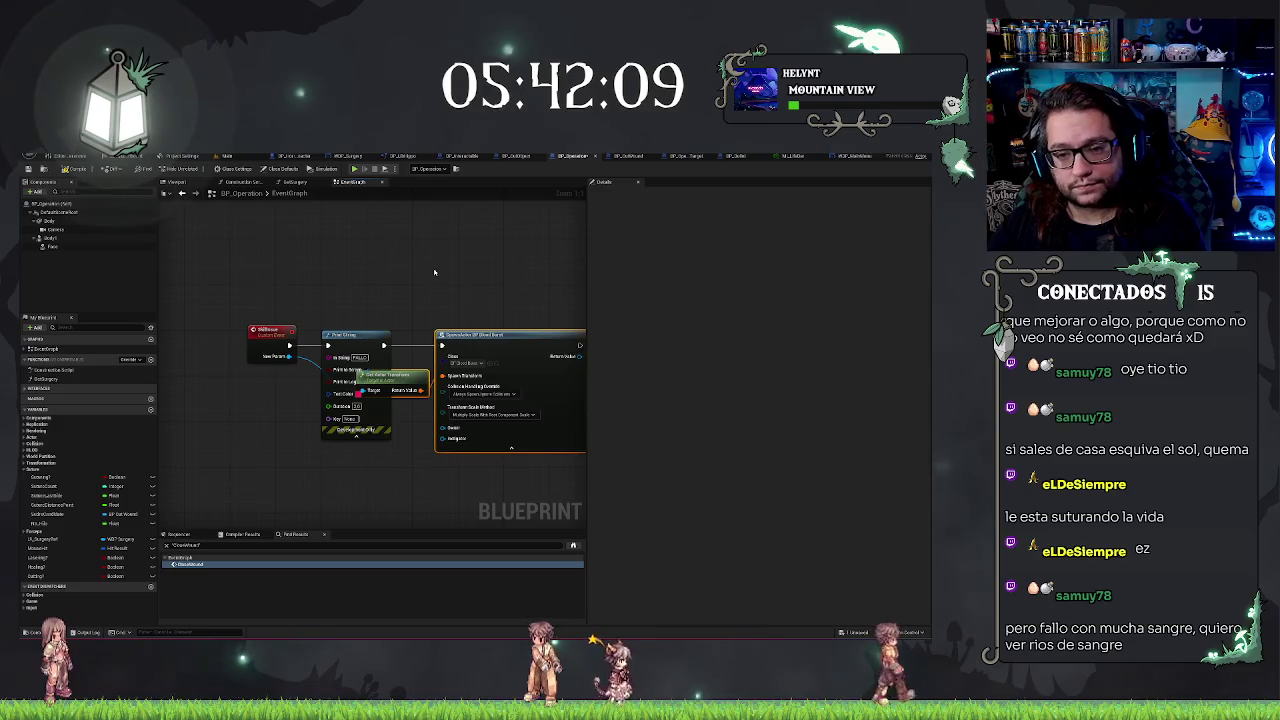
pyautogui.scroll(-2, 400, 265)
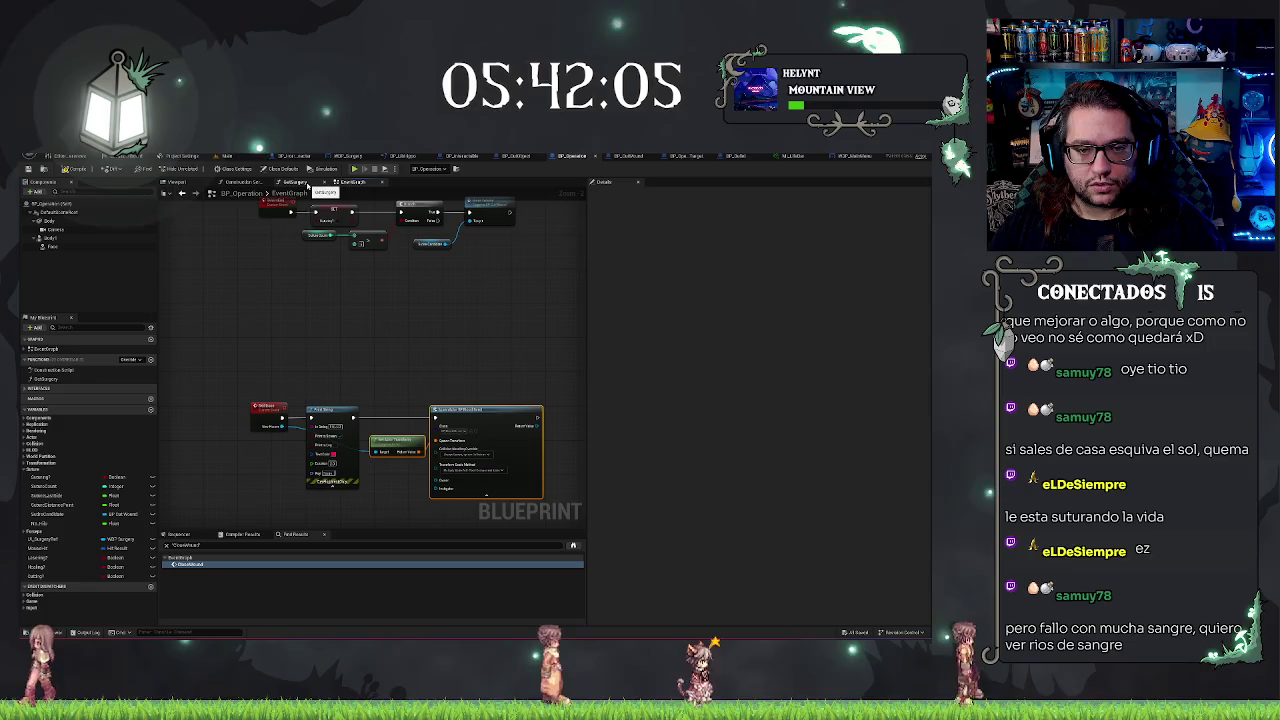
# Zoom out over the print-and-spawn node chain, then switch to the BP_CutObject blueprint
pyautogui.scroll(-2, 378, 324)
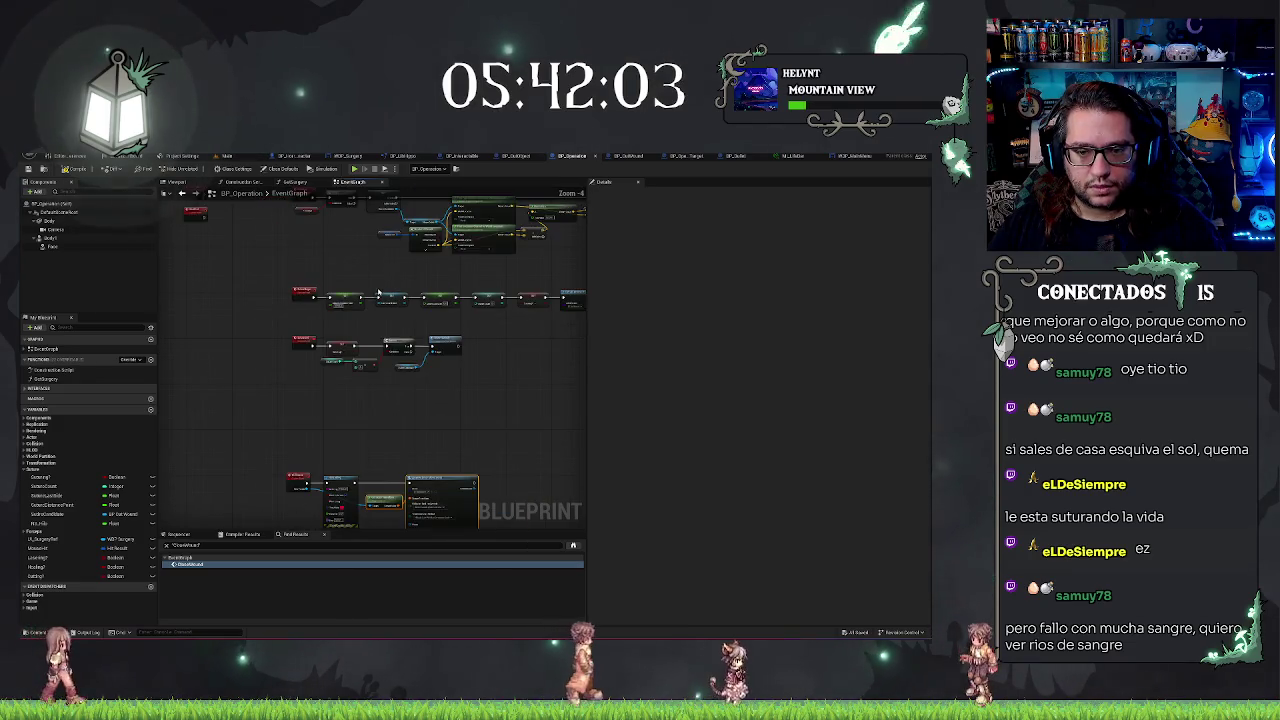
pyautogui.moveTo(425, 426)
pyautogui.mouseDown()
pyautogui.moveTo(400, 356)
pyautogui.moveTo(429, 346)
pyautogui.mouseUp()
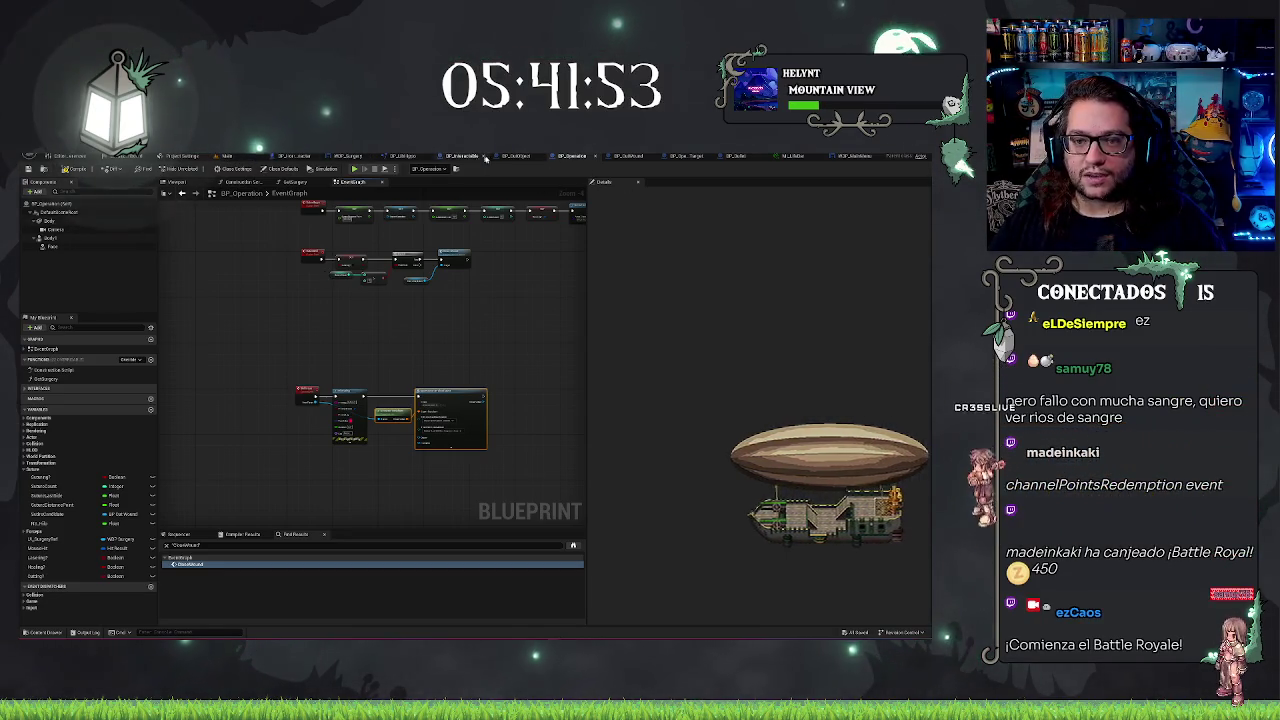
pyautogui.click(513, 156)
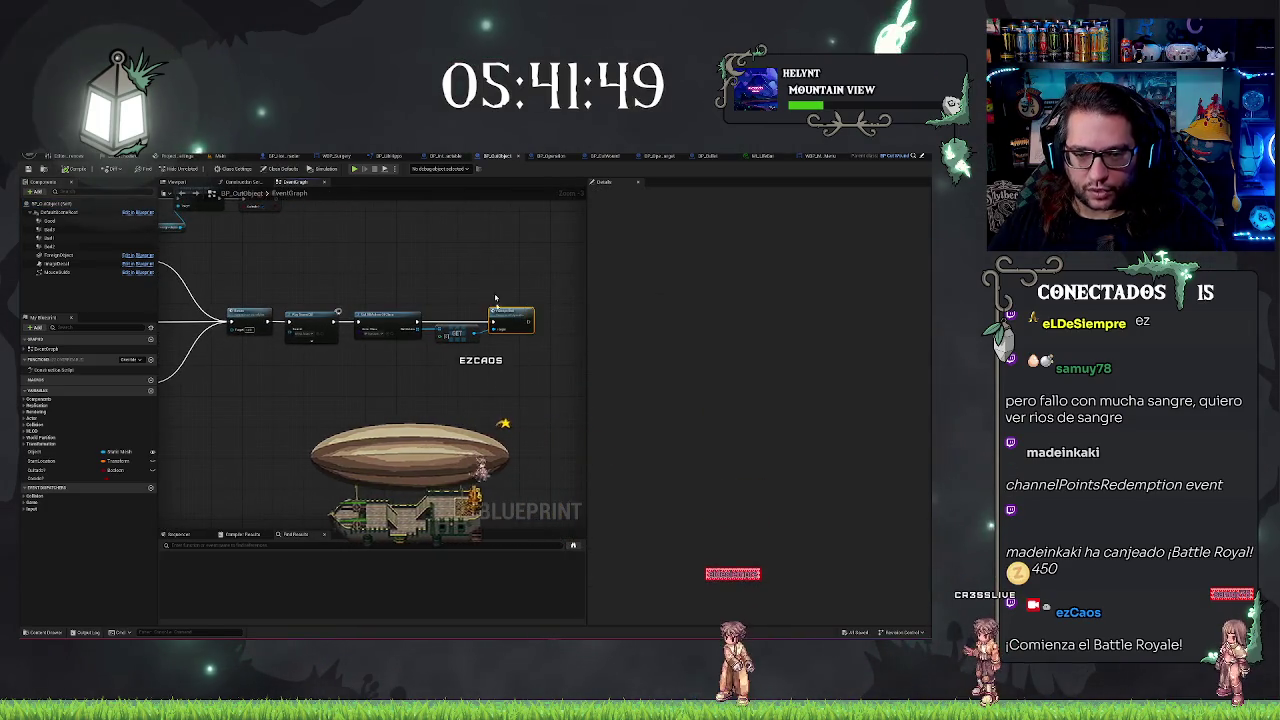
# Add a Set Parent node from the fetched BP Operation reference beside the existing call
pyautogui.scroll(3, 273, 283)
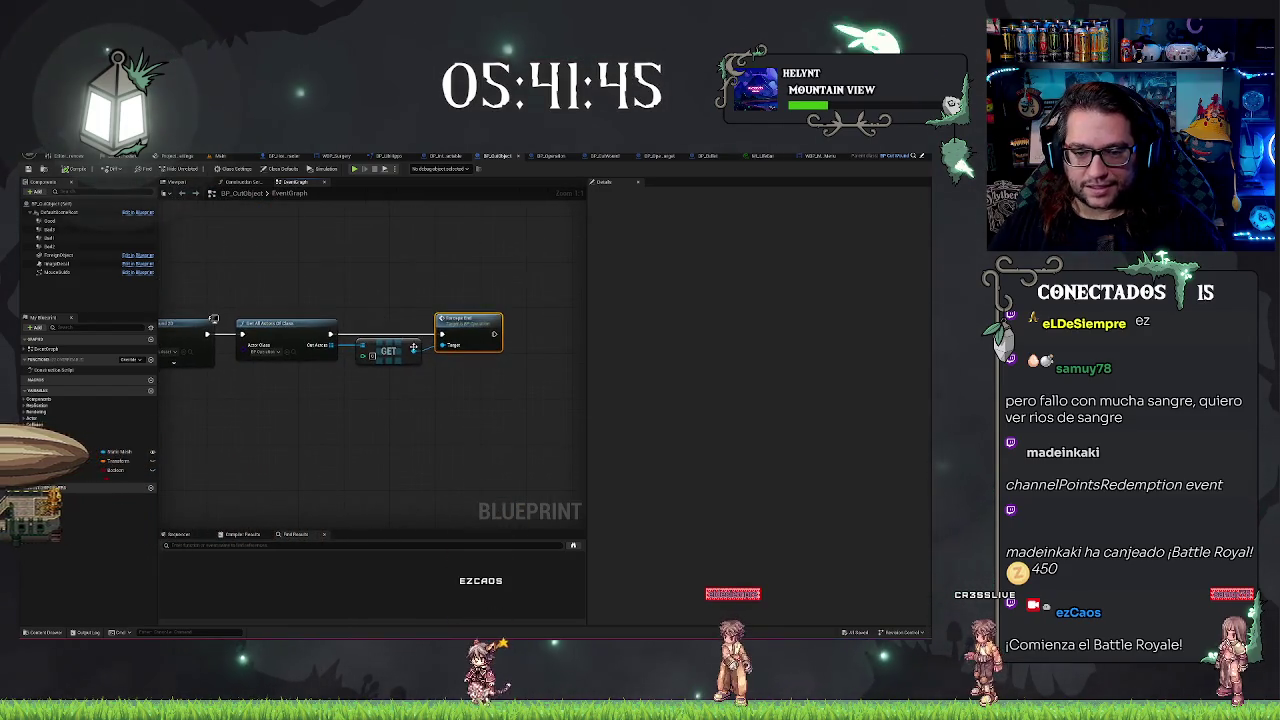
pyautogui.moveTo(413, 351); pyautogui.dragTo(470, 370)
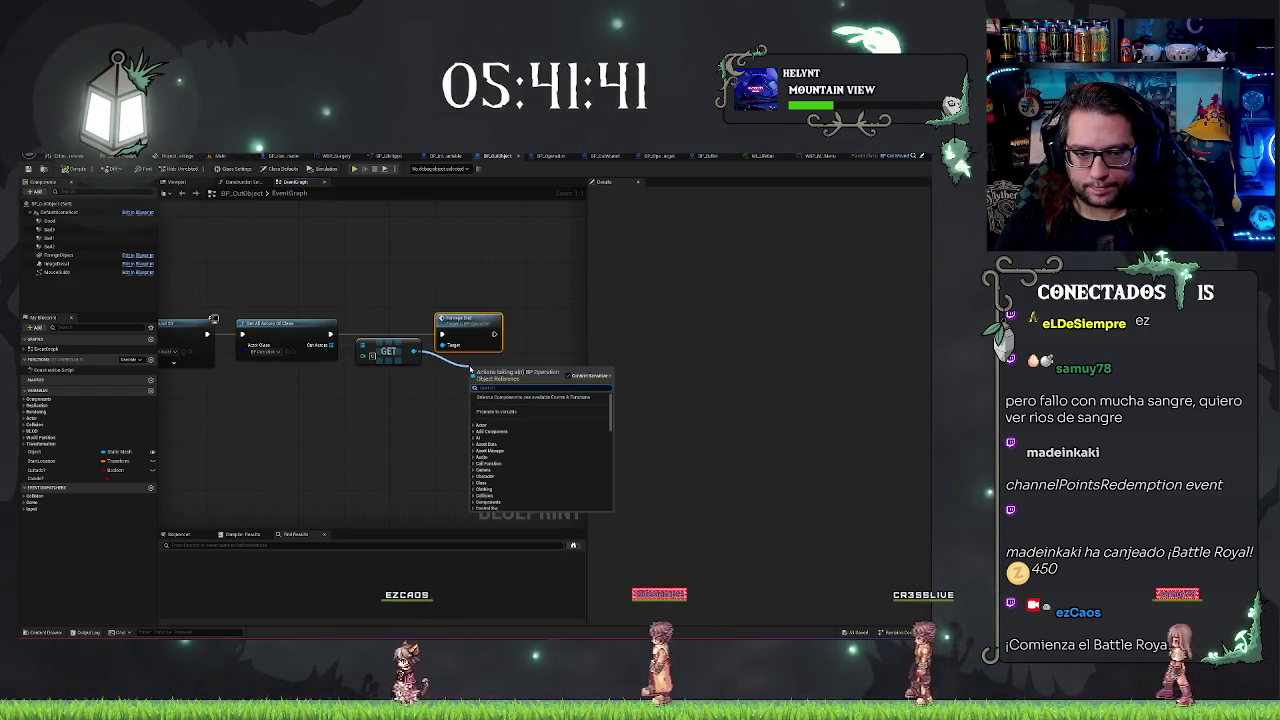
pyautogui.write('set parent')
pyautogui.press('Return')
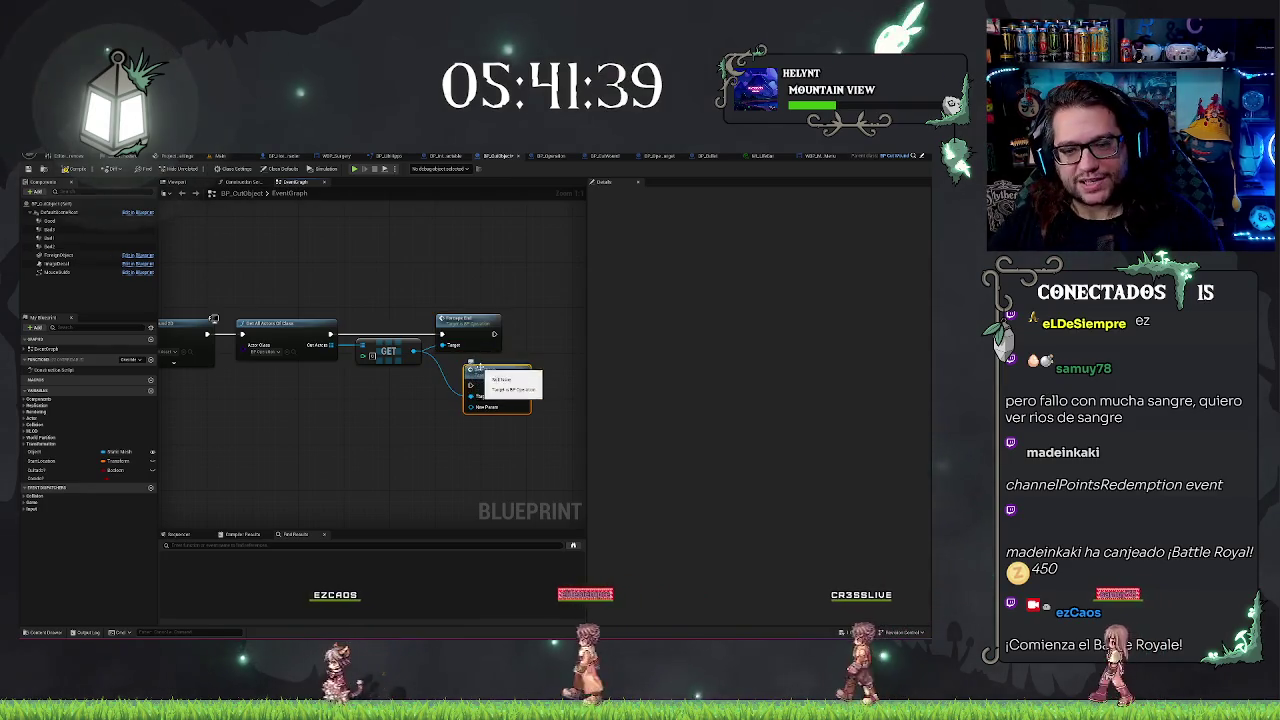
pyautogui.moveTo(475, 370); pyautogui.dragTo(527, 318)
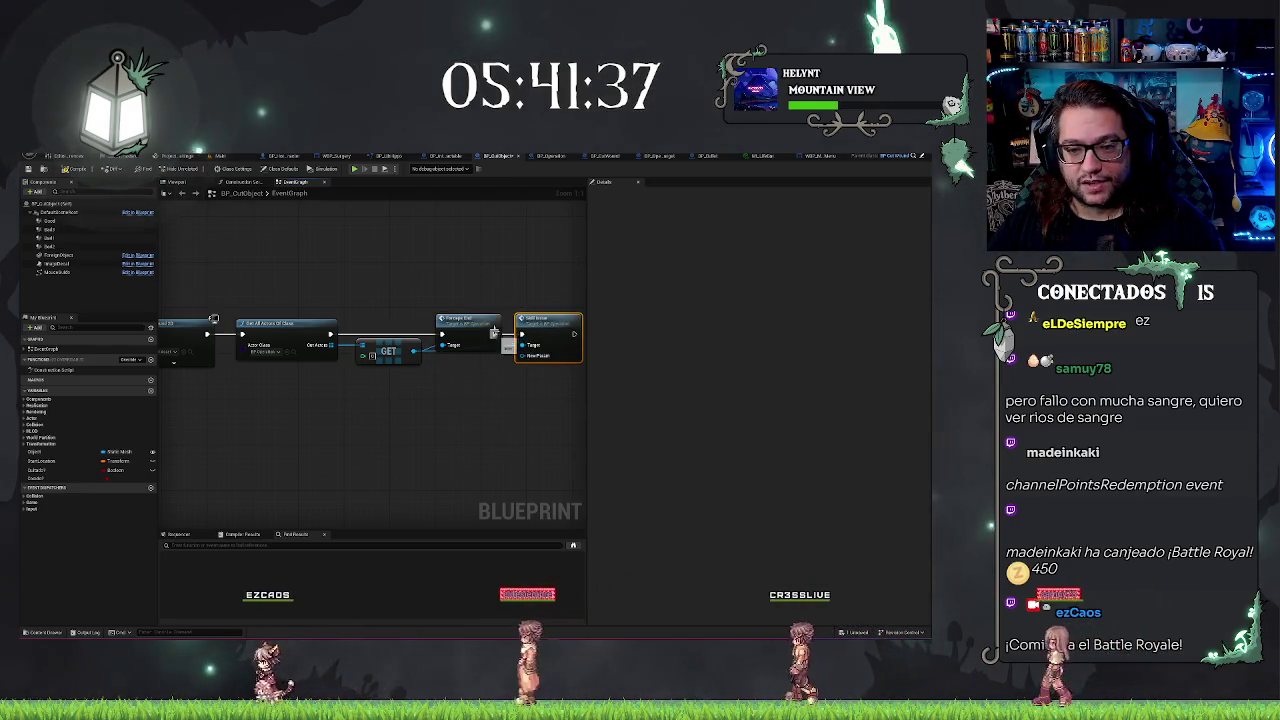
# Add a self reference node to the chain, then go back to BP_Operation
pyautogui.scroll(-3, 414, 366)
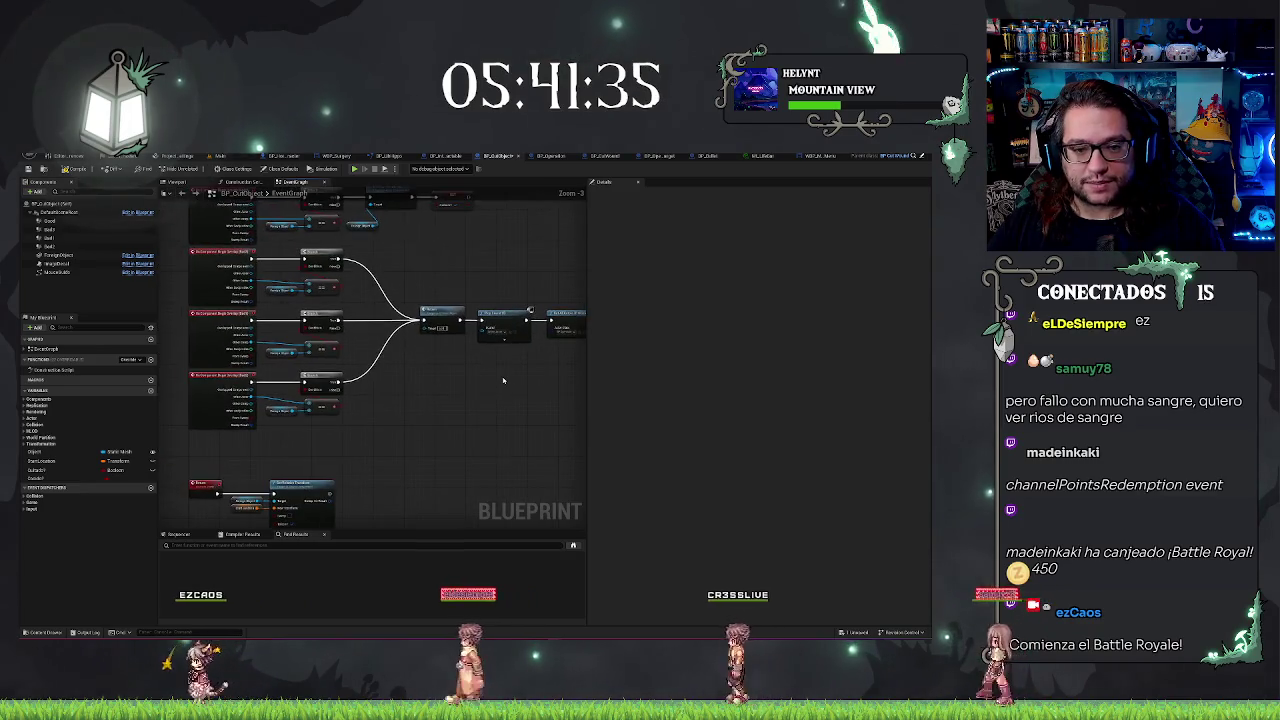
pyautogui.moveTo(390, 320); pyautogui.dragTo(453, 365)
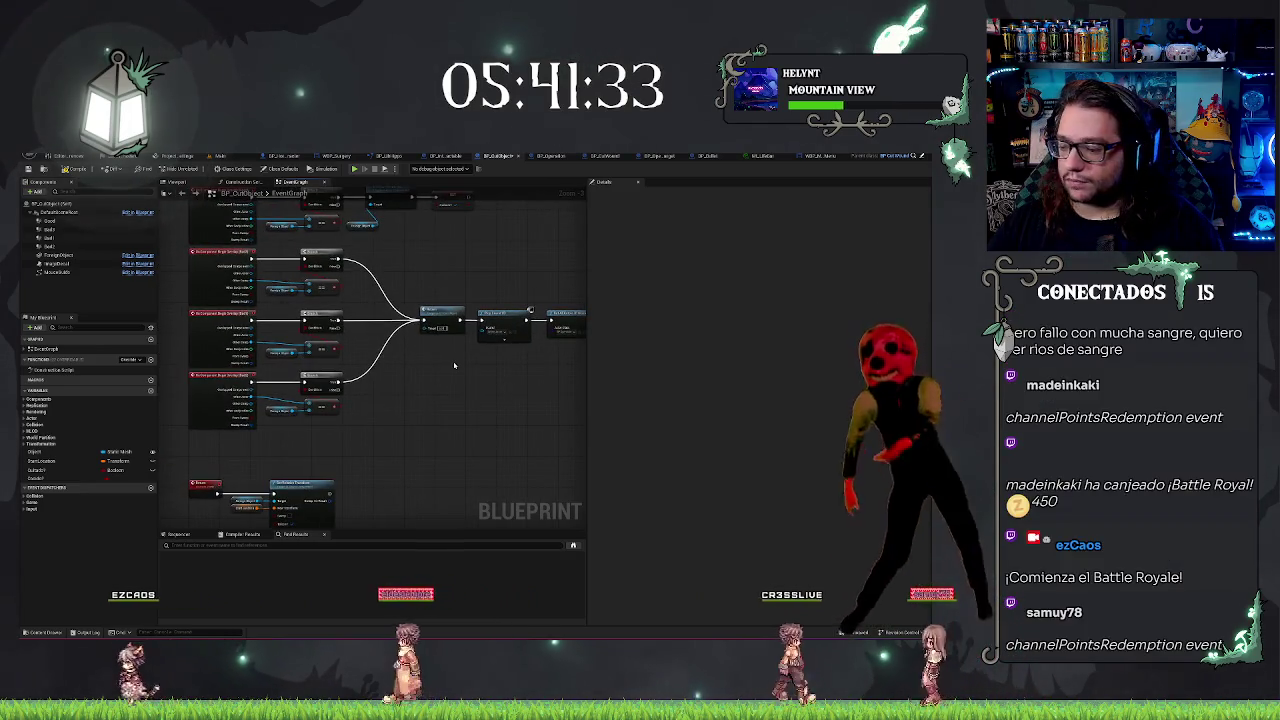
pyautogui.moveTo(453, 365)
pyautogui.mouseDown()
pyautogui.moveTo(333, 400)
pyautogui.moveTo(321, 425)
pyautogui.mouseUp()
pyautogui.rightClick(452, 413)
pyautogui.write('ast')
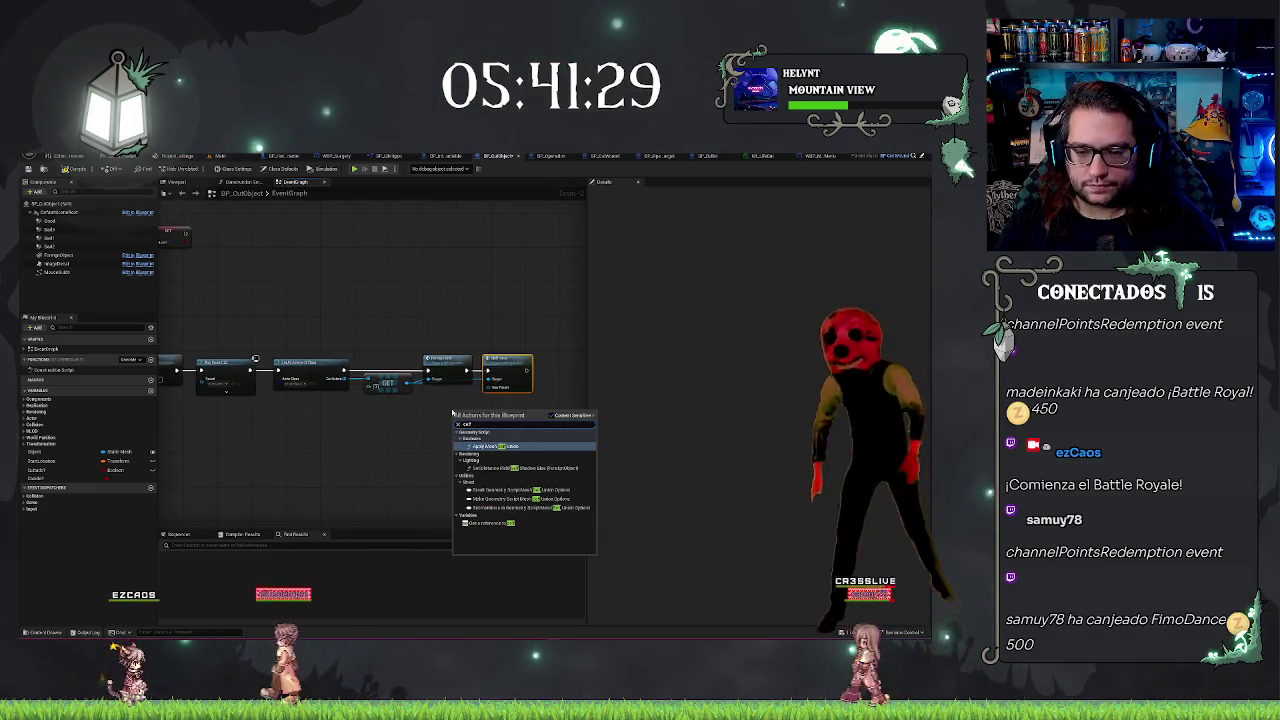
pyautogui.click(473, 523)
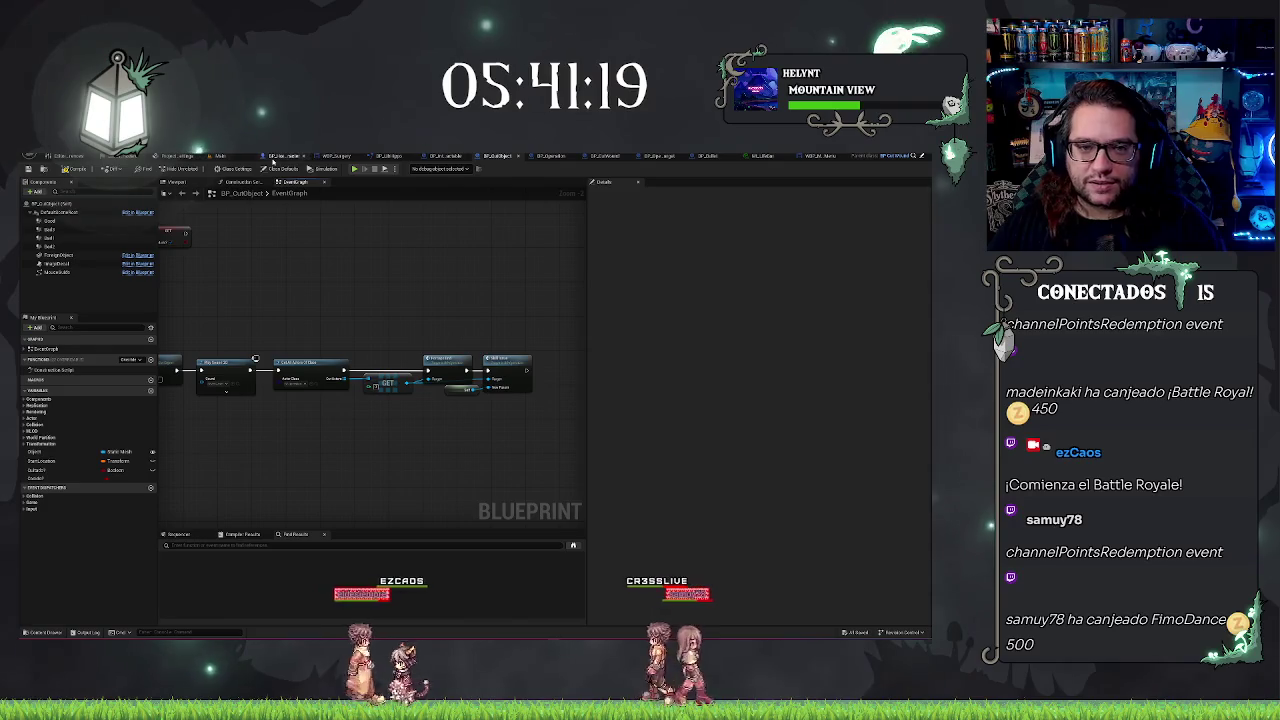
pyautogui.click(553, 157)
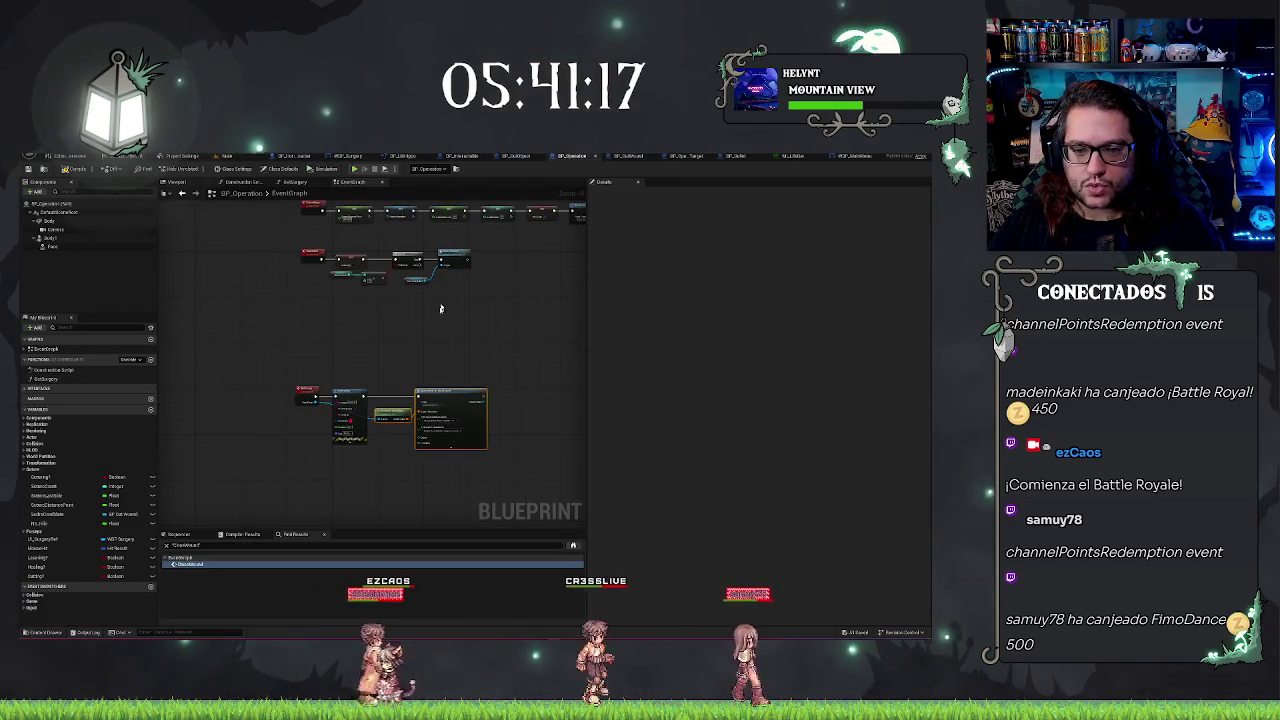
# Nudge the Get Actor Transform and SpawnActor nodes up, zoom out, and launch the game
pyautogui.moveTo(397, 393); pyautogui.dragTo(382, 371)
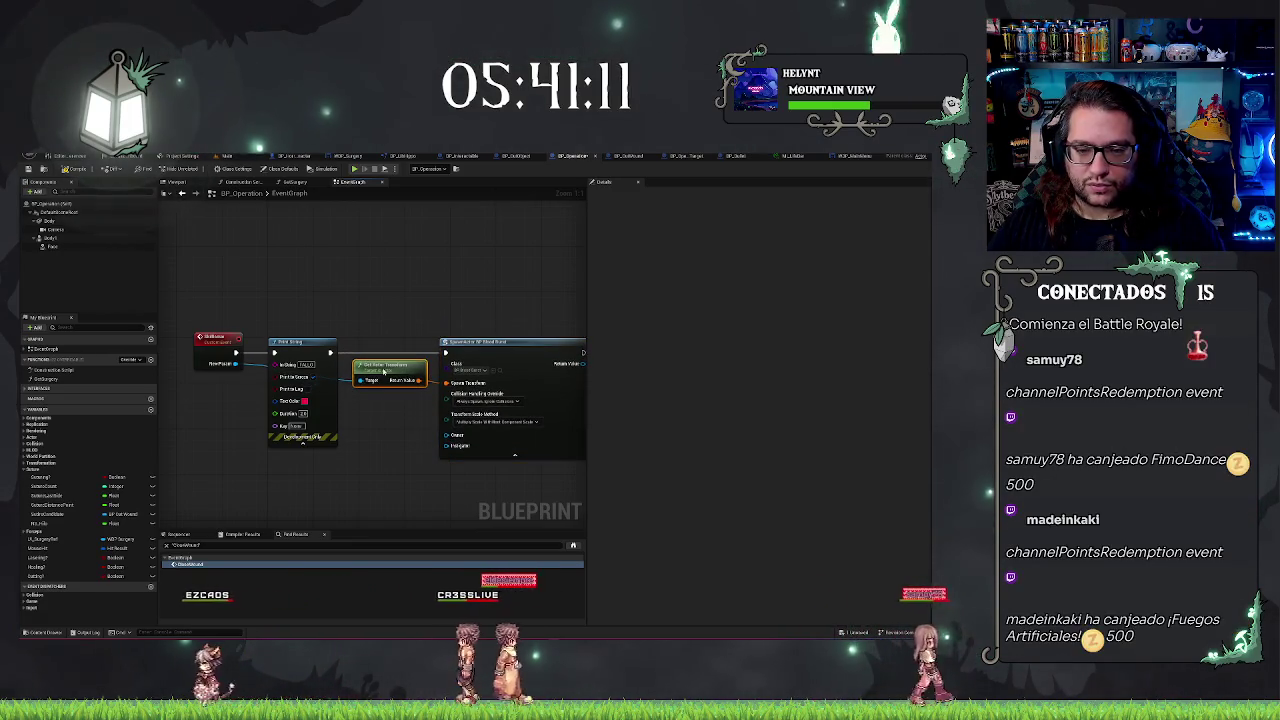
pyautogui.click(453, 293)
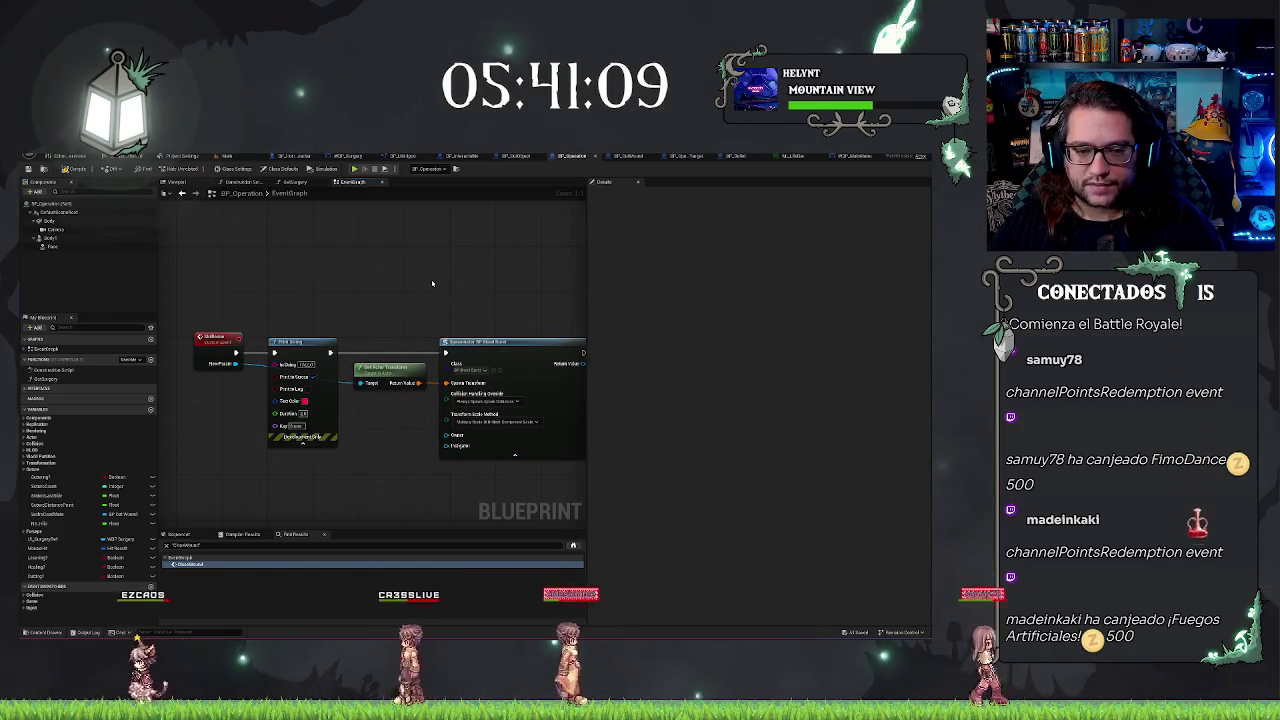
pyautogui.scroll(-2, 445, 310)
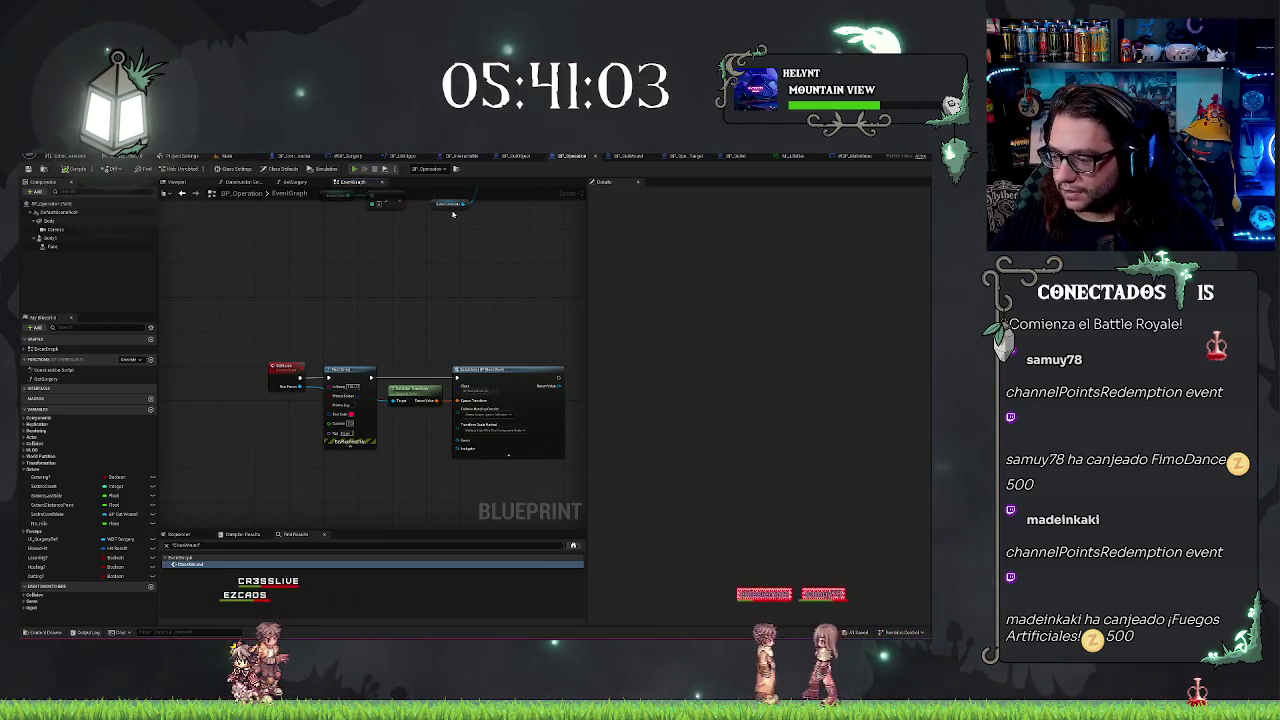
pyautogui.hotkey('alt', 'Tab')
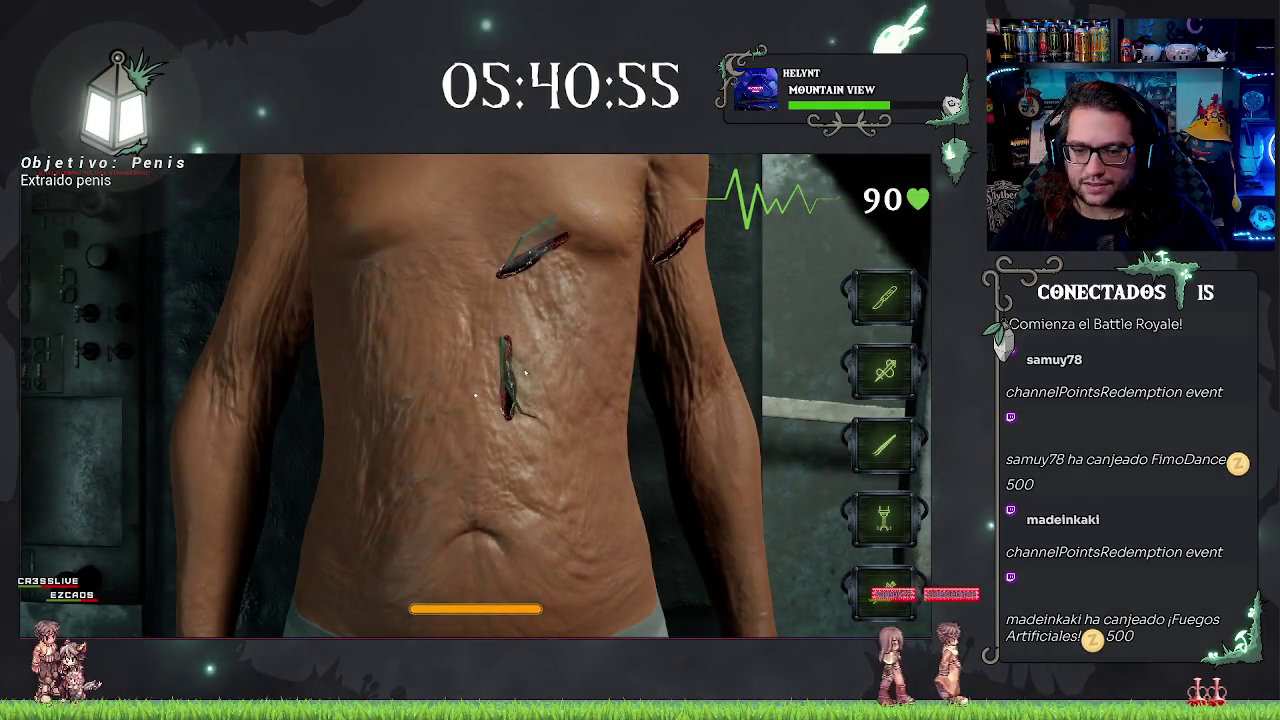
# Cut open the vertical abdominal incision in the running game
pyautogui.click(522, 373)
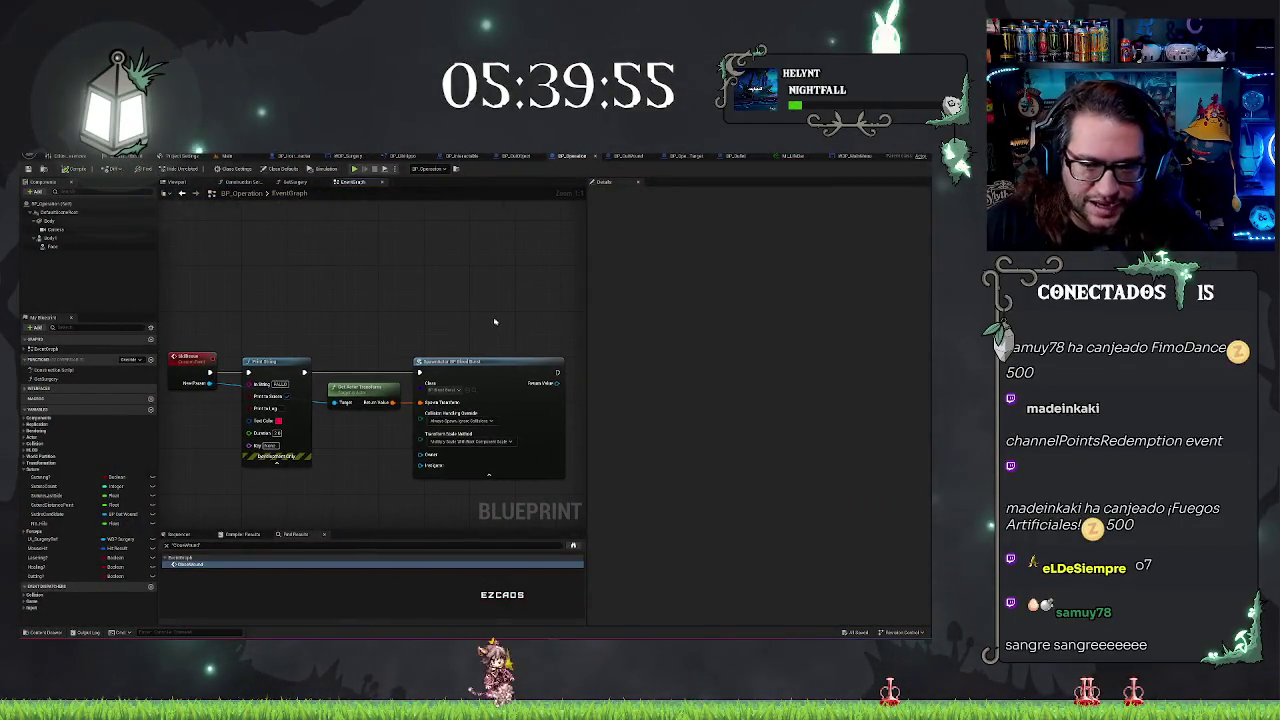
# Play the Main level in the editor and strike the torso to trigger the blood burst
pyautogui.click(245, 157)
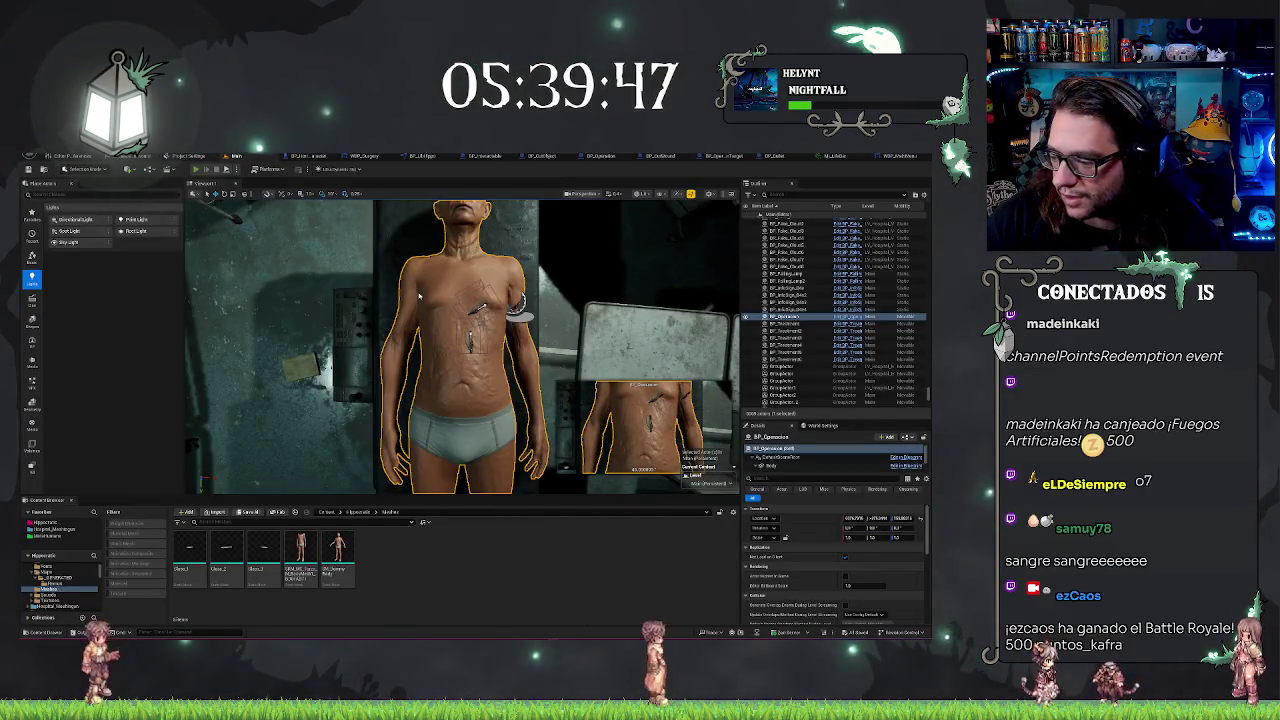
pyautogui.hotkey('alt', 'p')
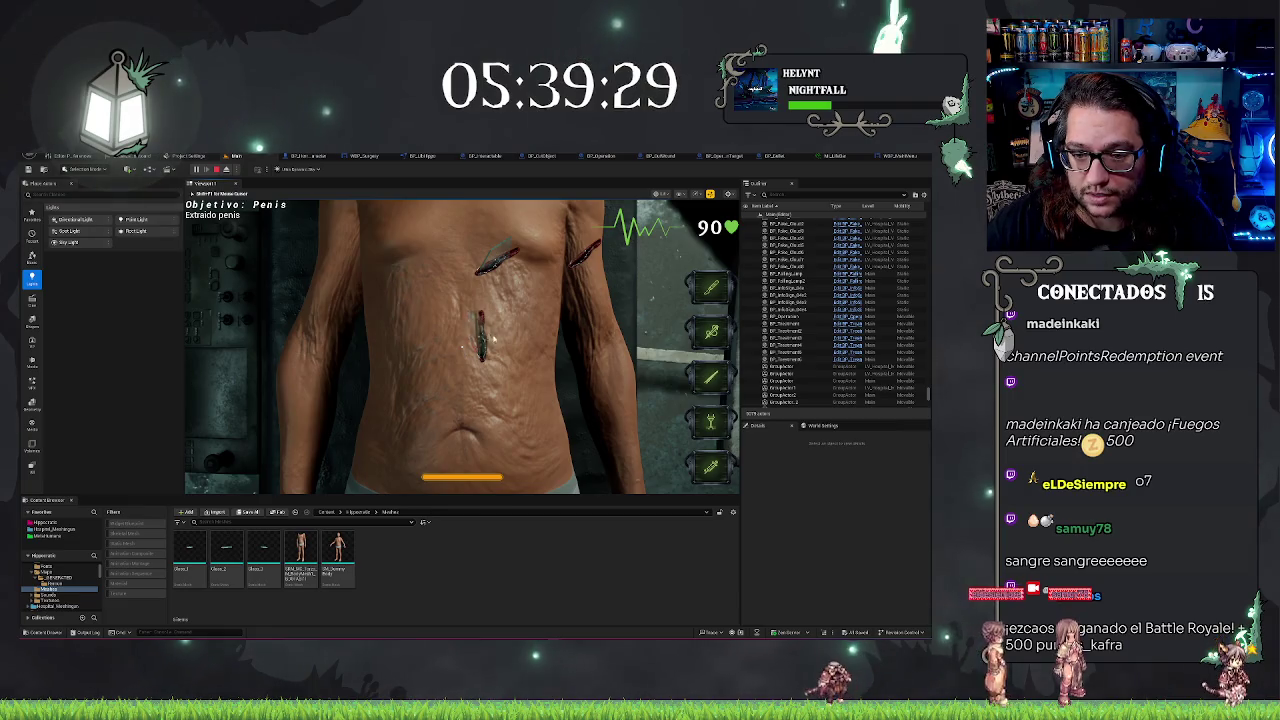
pyautogui.click(492, 340)
# Eject from the player, frame the blood-covered body on the table, then stop the play session
pyautogui.press('F8')
pyautogui.click(520, 372)
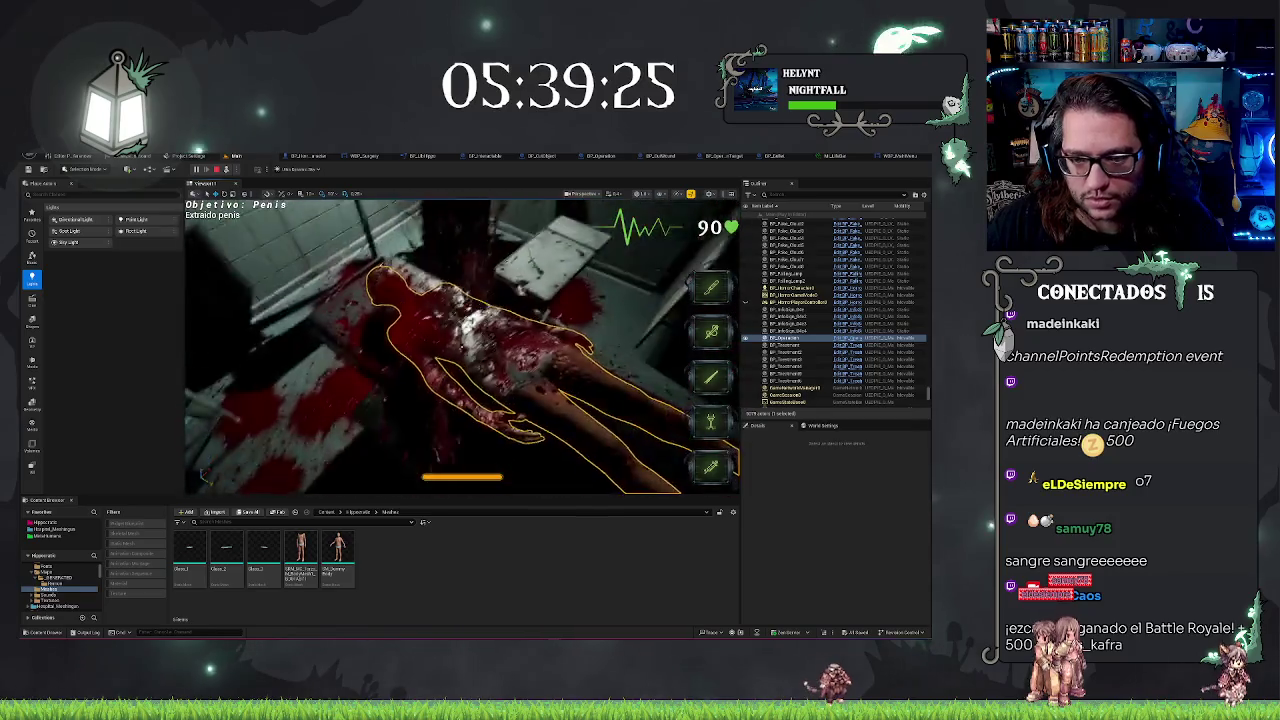
pyautogui.press('f')
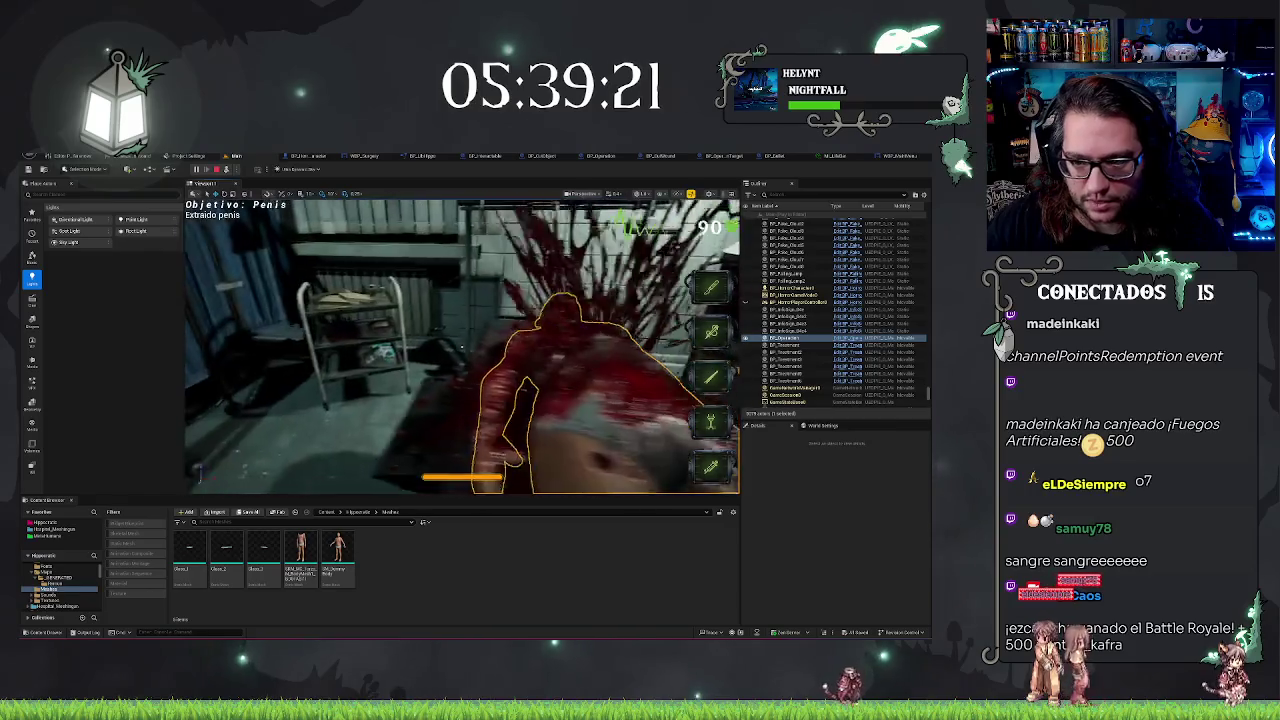
pyautogui.press('f')
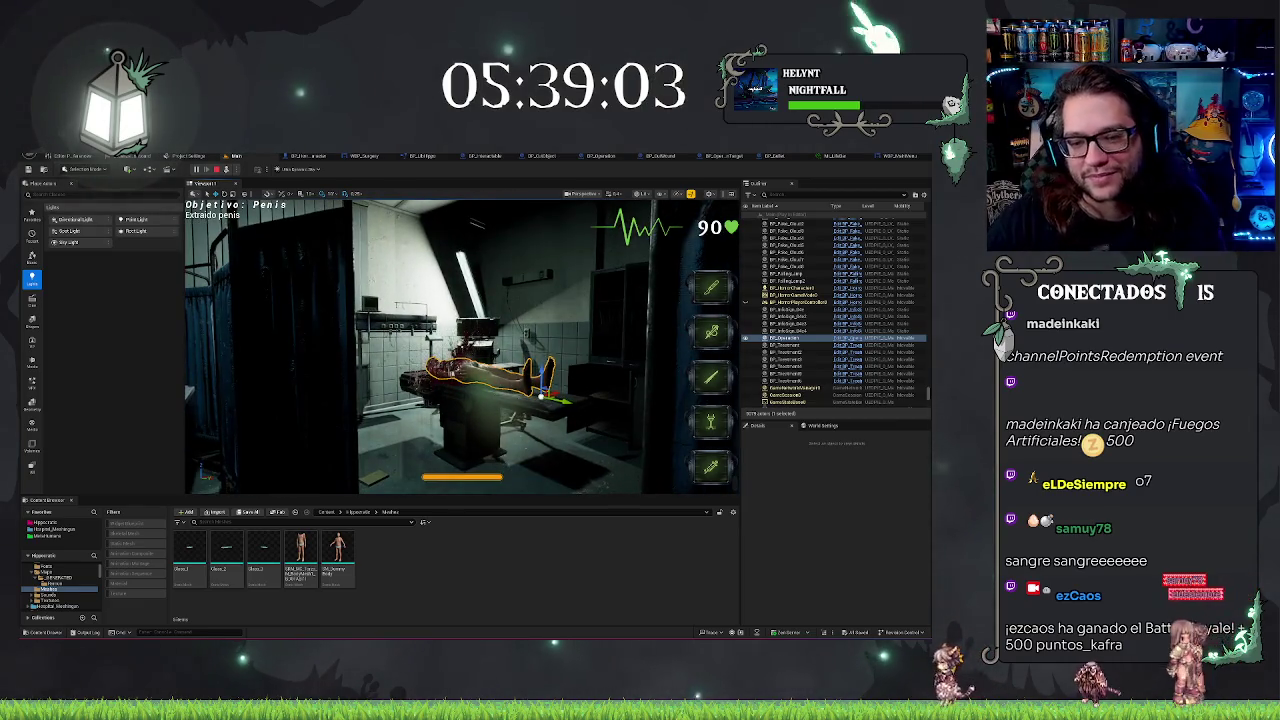
pyautogui.press('Escape')
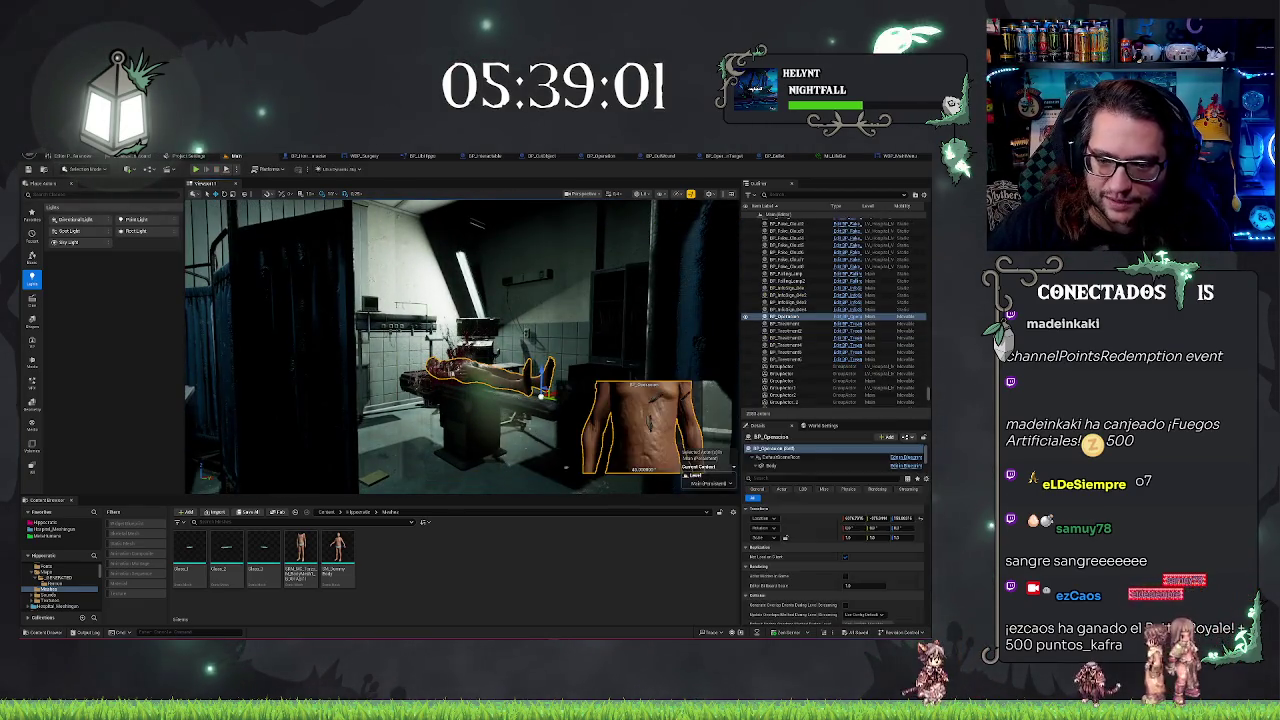
# In BP_Operacion, pick the Spawn Actor node's class via a 'bo' search, then return to the Main level
pyautogui.moveTo(440, 350)
pyautogui.mouseDown()
pyautogui.moveTo(420, 345)
pyautogui.moveTo(575, 375)
pyautogui.moveTo(540, 365)
pyautogui.mouseUp()
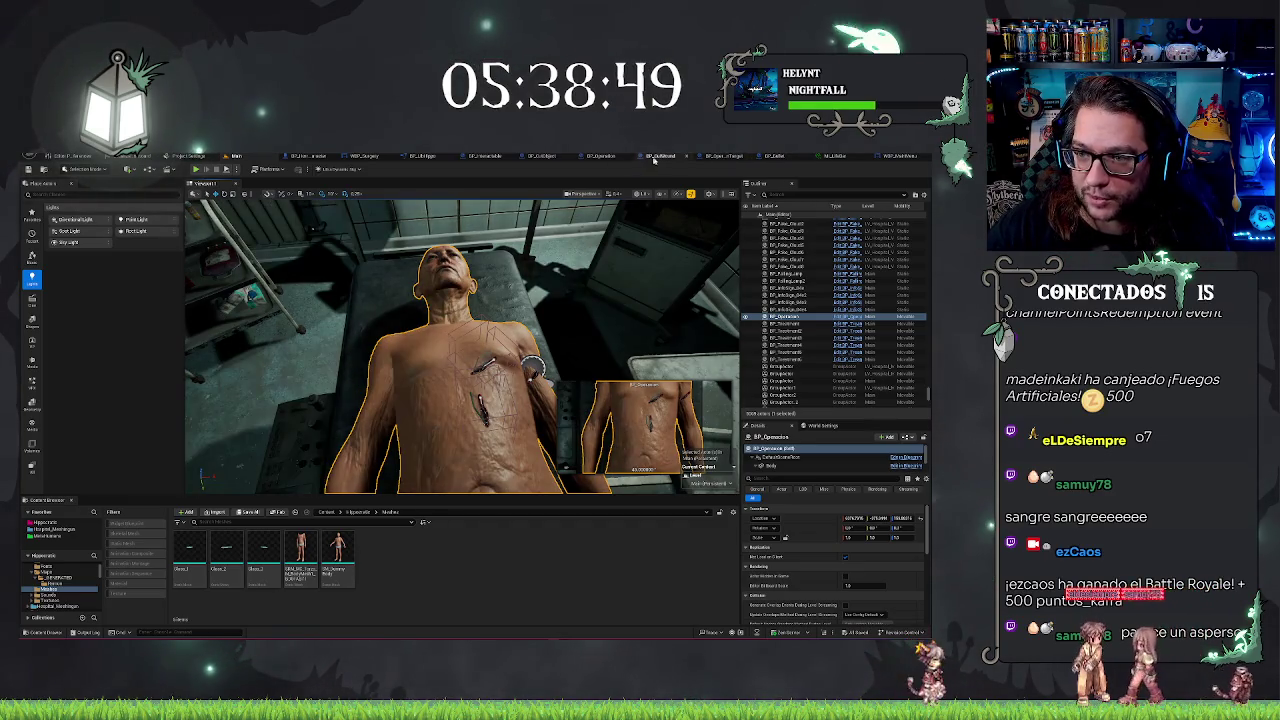
pyautogui.click(600, 156)
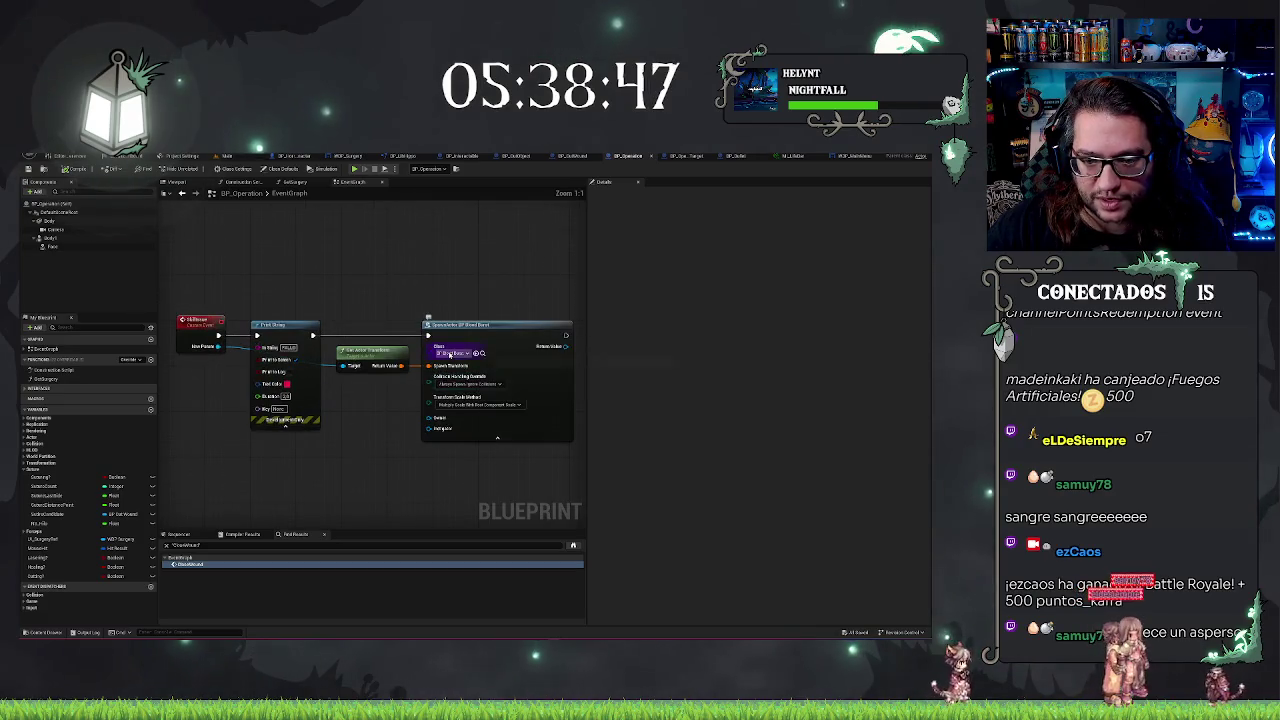
pyautogui.click(448, 353)
pyautogui.write('b')
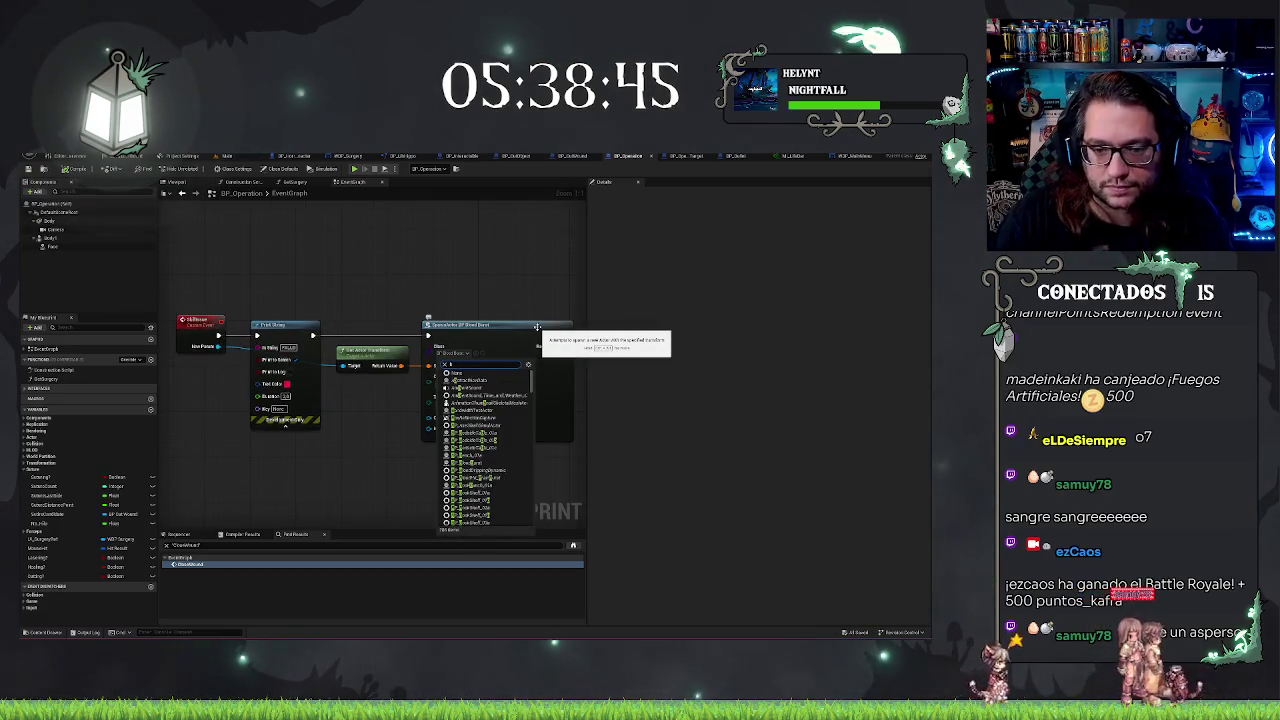
pyautogui.write('o')
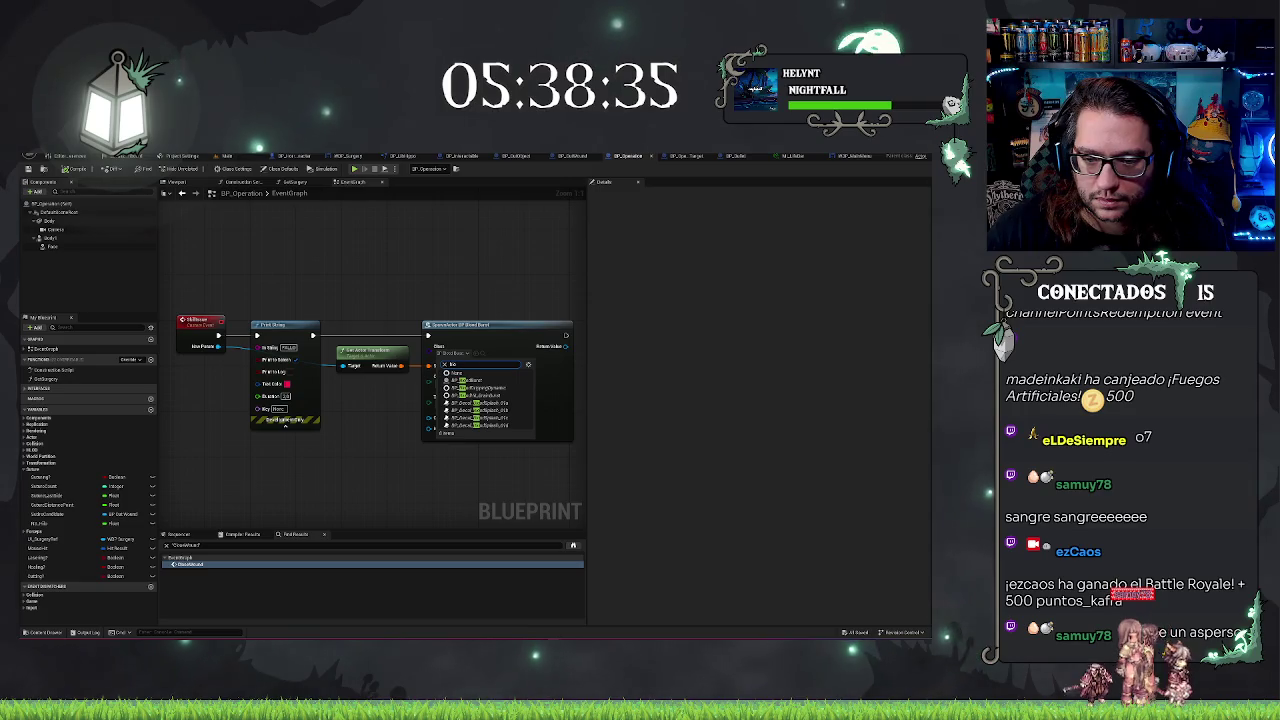
pyautogui.click(490, 425)
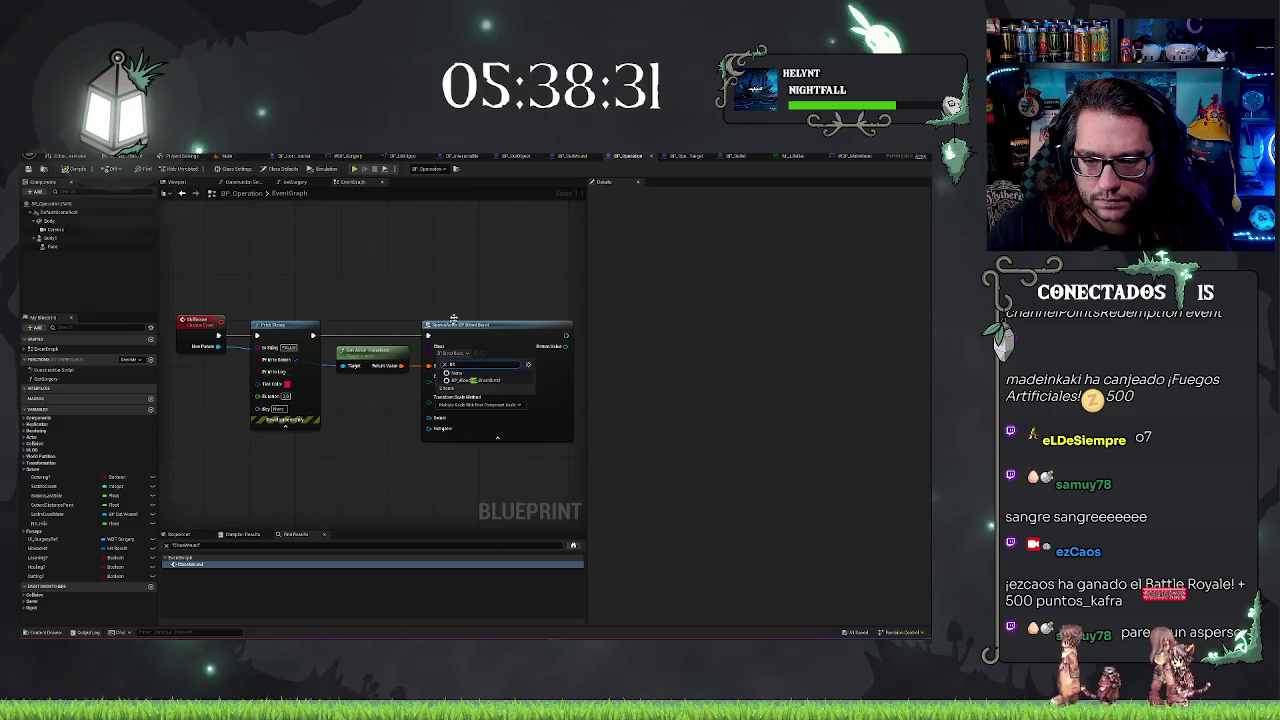
pyautogui.click(385, 281)
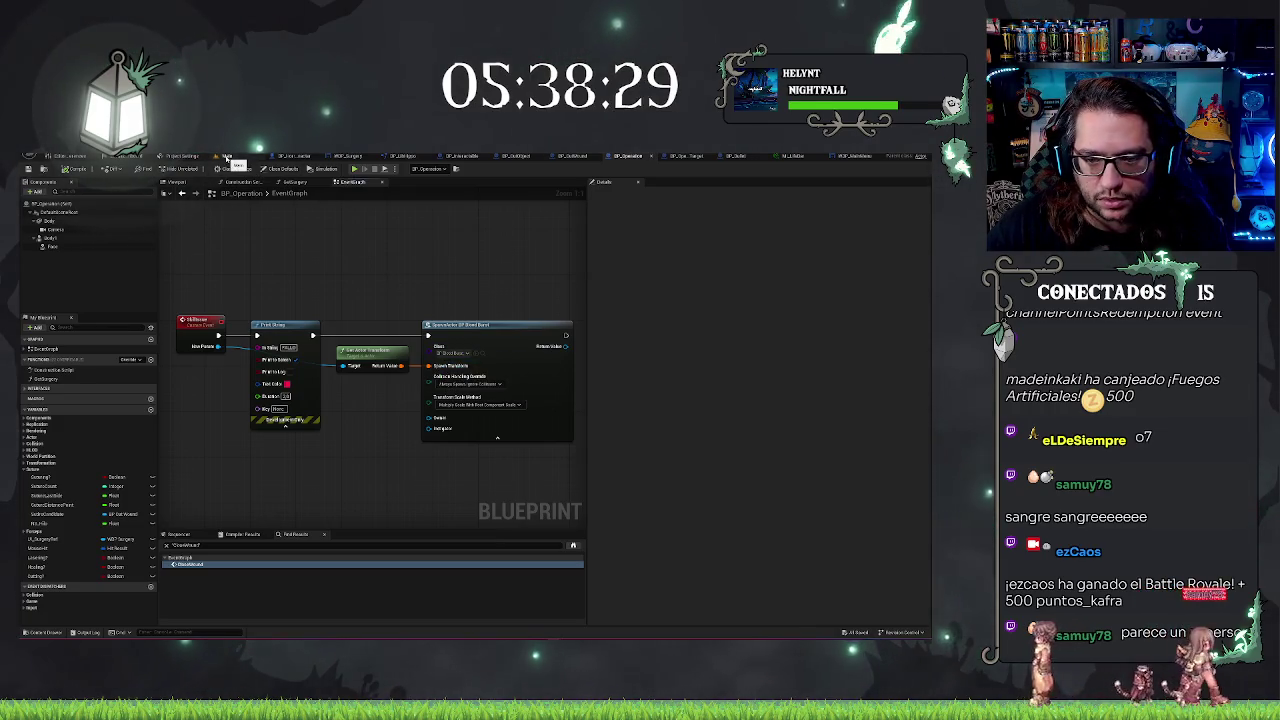
pyautogui.click(226, 157)
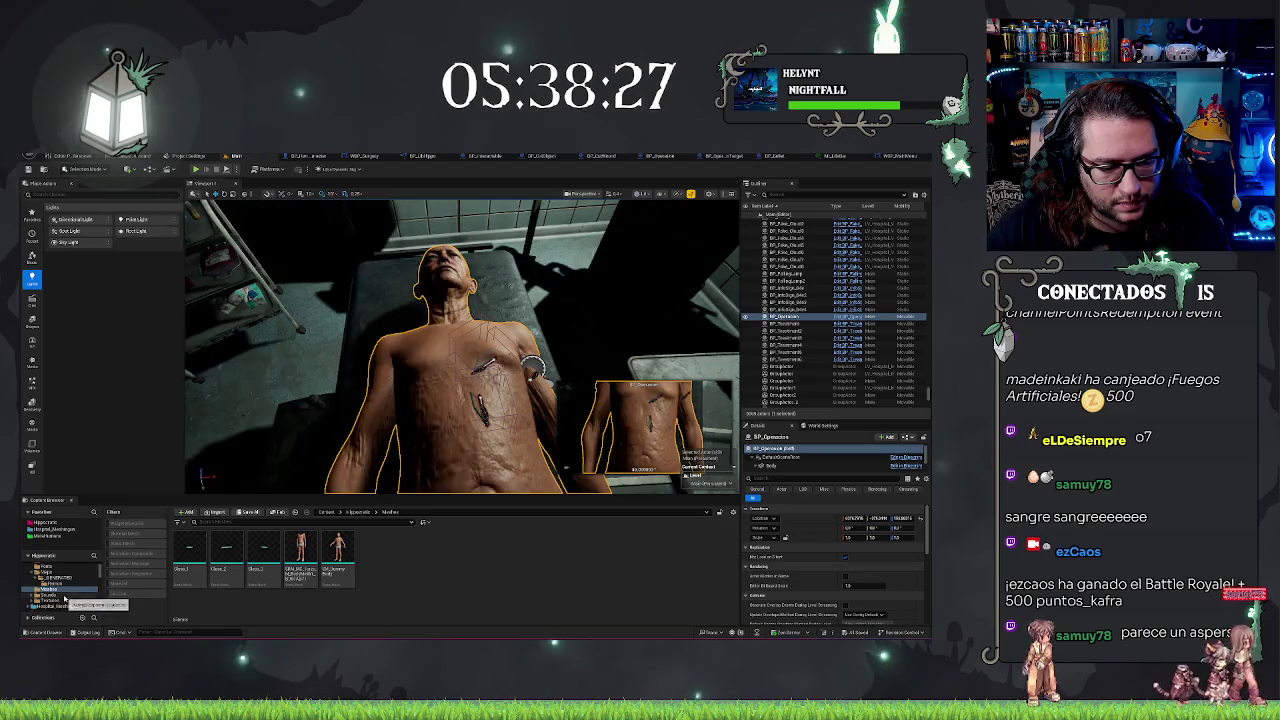
# Browse the Content Browser to RealisticBlood > Artery > Niagara to list the three artery blood systems
pyautogui.scroll(2, 66, 596)
pyautogui.click(40, 572)
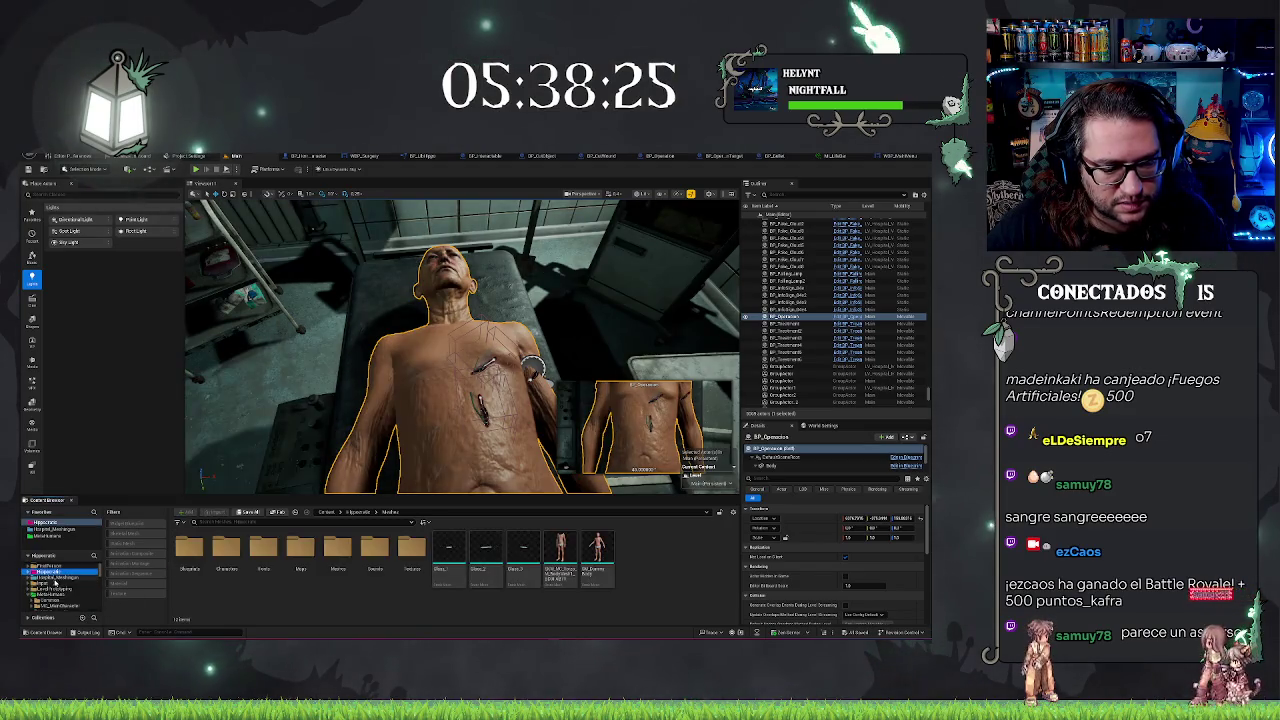
pyautogui.scroll(-2, 40, 590)
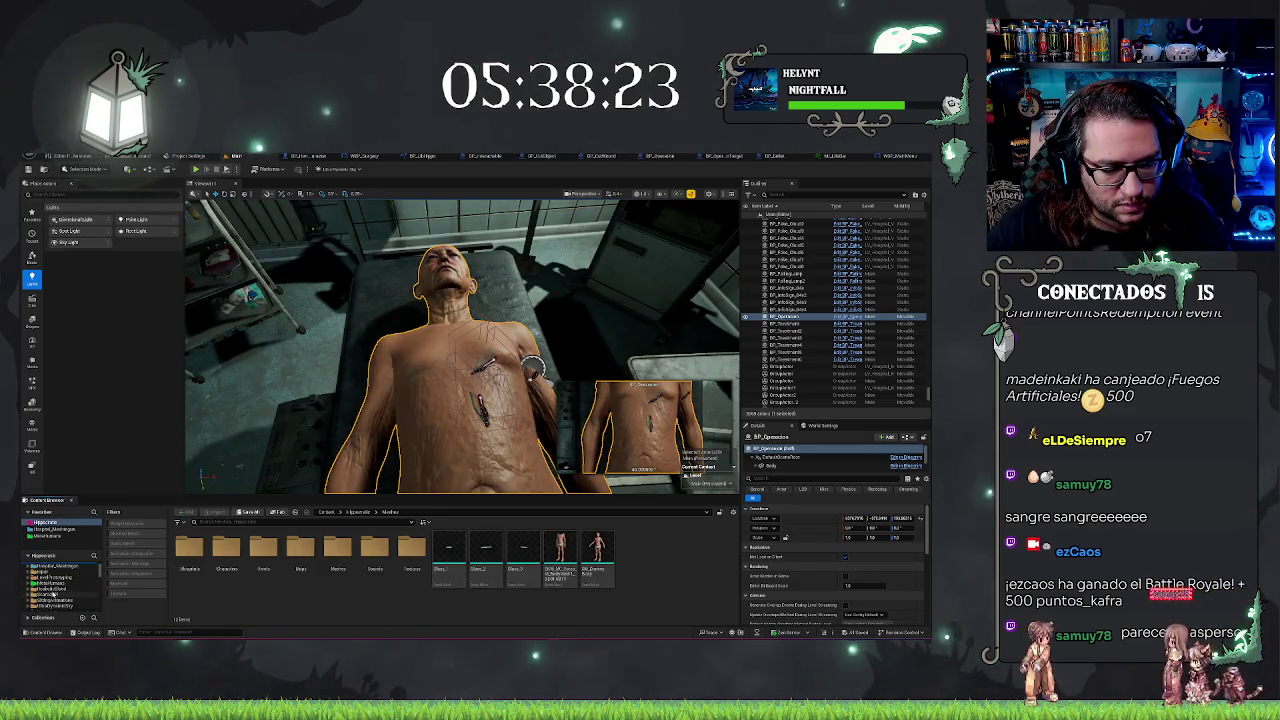
pyautogui.click(54, 592)
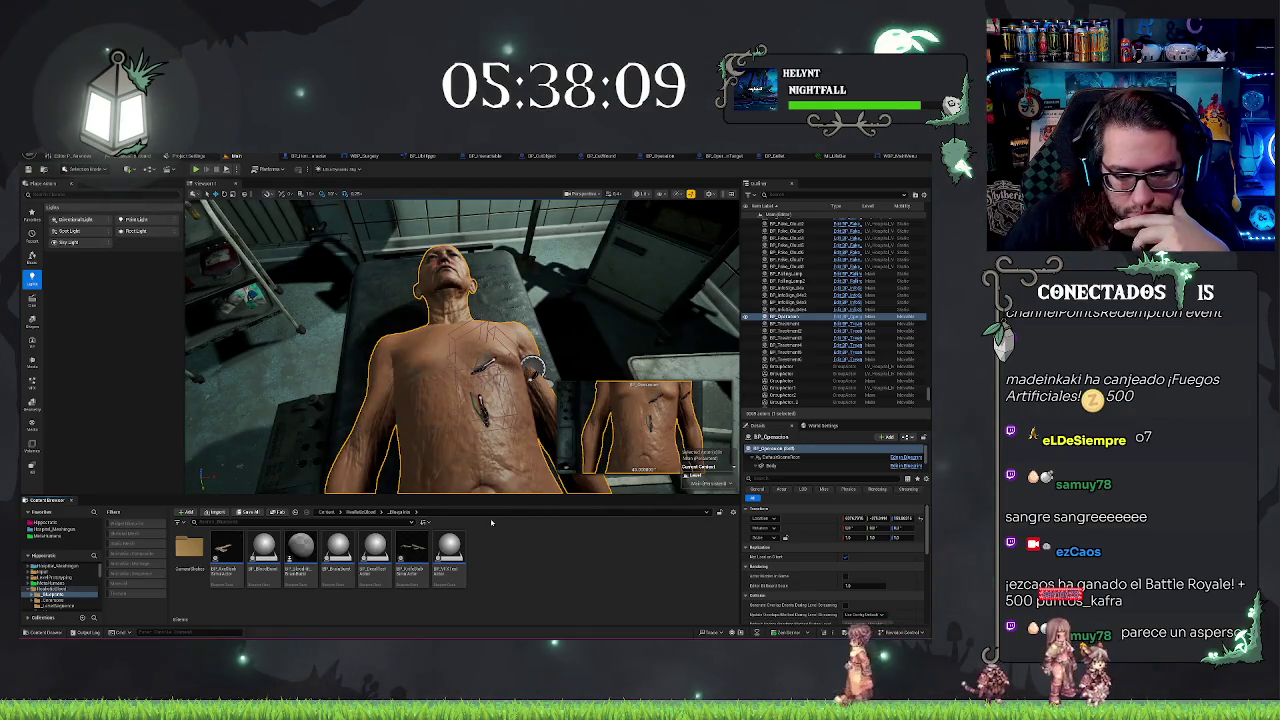
pyautogui.scroll(-2, 72, 598)
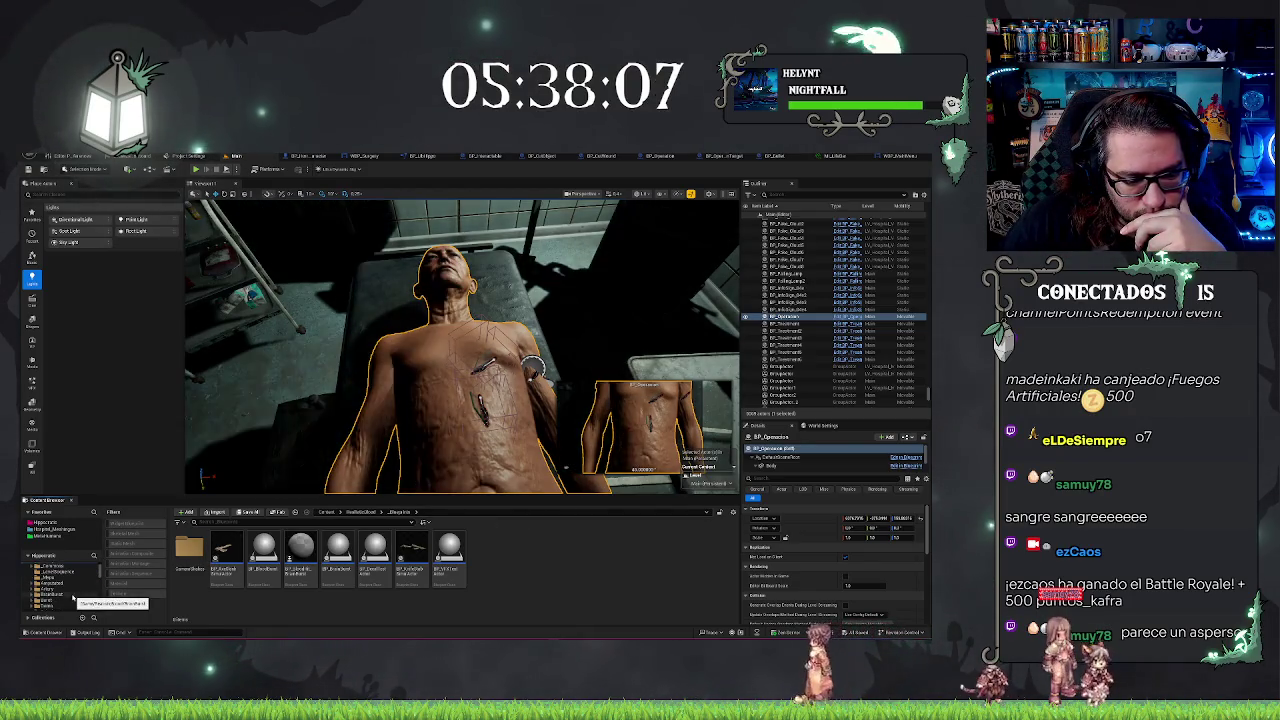
pyautogui.click(60, 590)
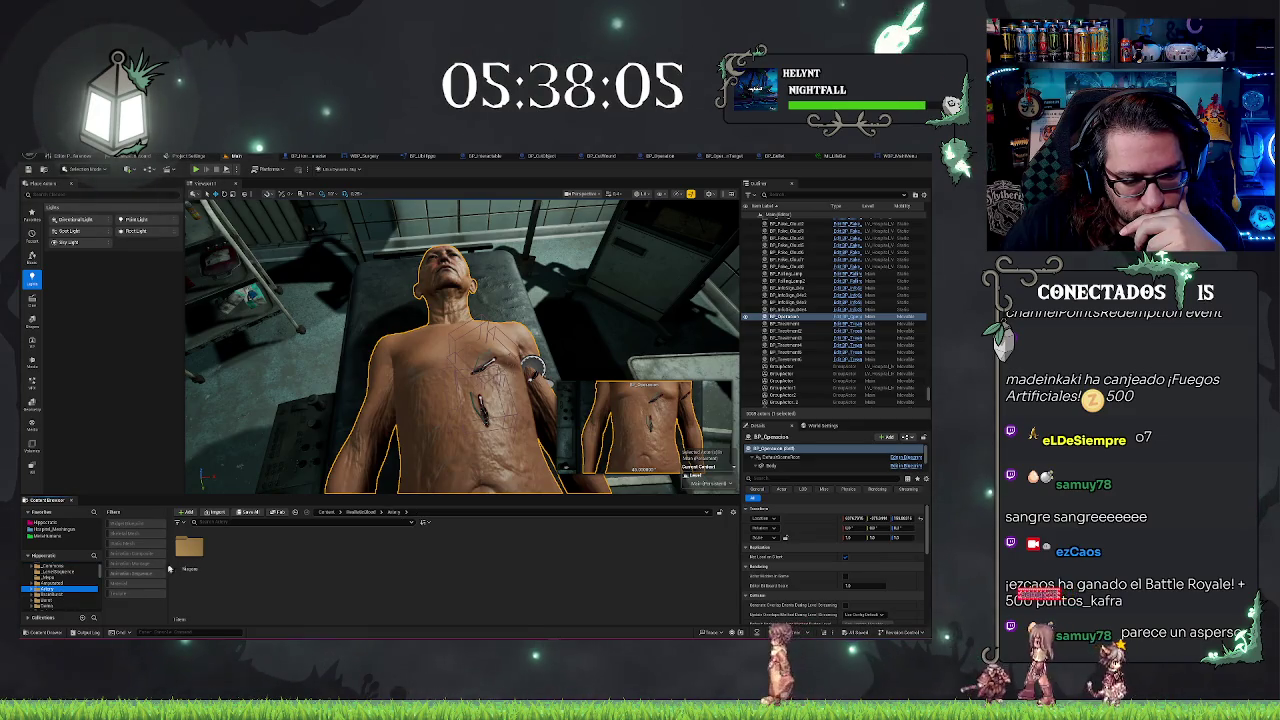
pyautogui.doubleClick(190, 546)
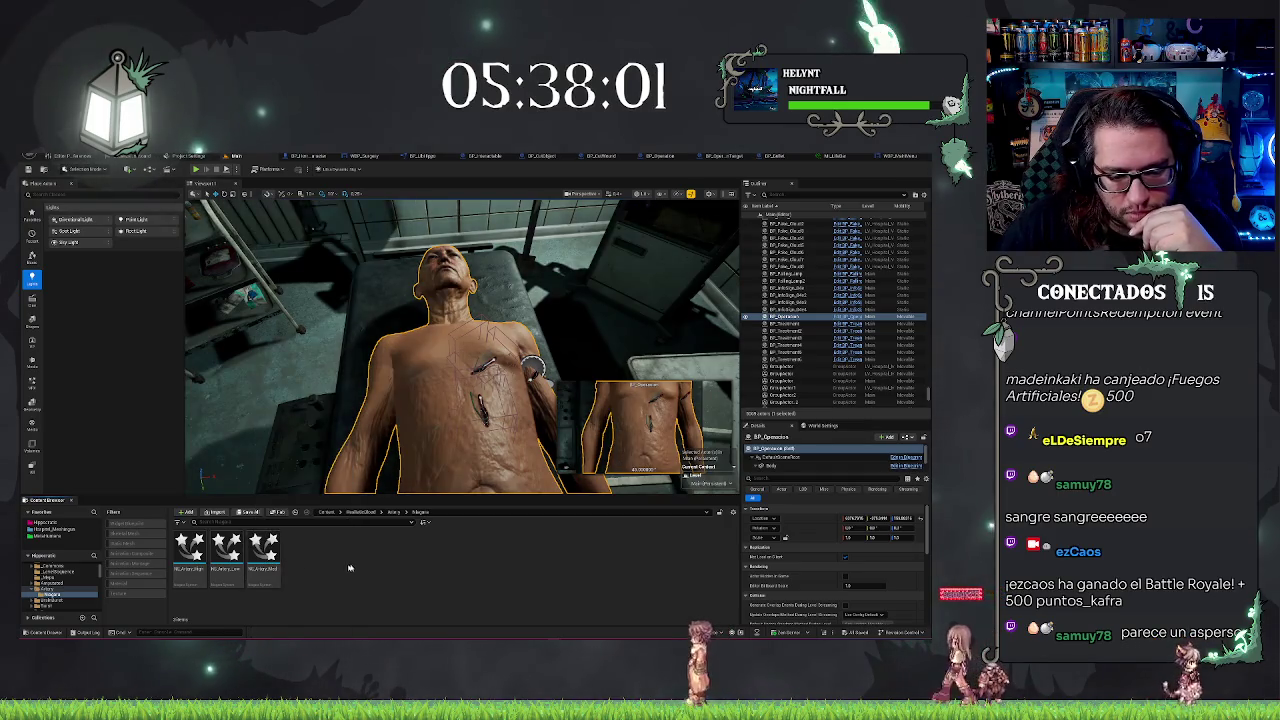
# Try NS_Artery_Low and NS_Artery_High on the patient's chest, then remove both
pyautogui.moveTo(226, 548)
pyautogui.mouseDown()
pyautogui.moveTo(470, 400)
pyautogui.moveTo(455, 400)
pyautogui.mouseUp()
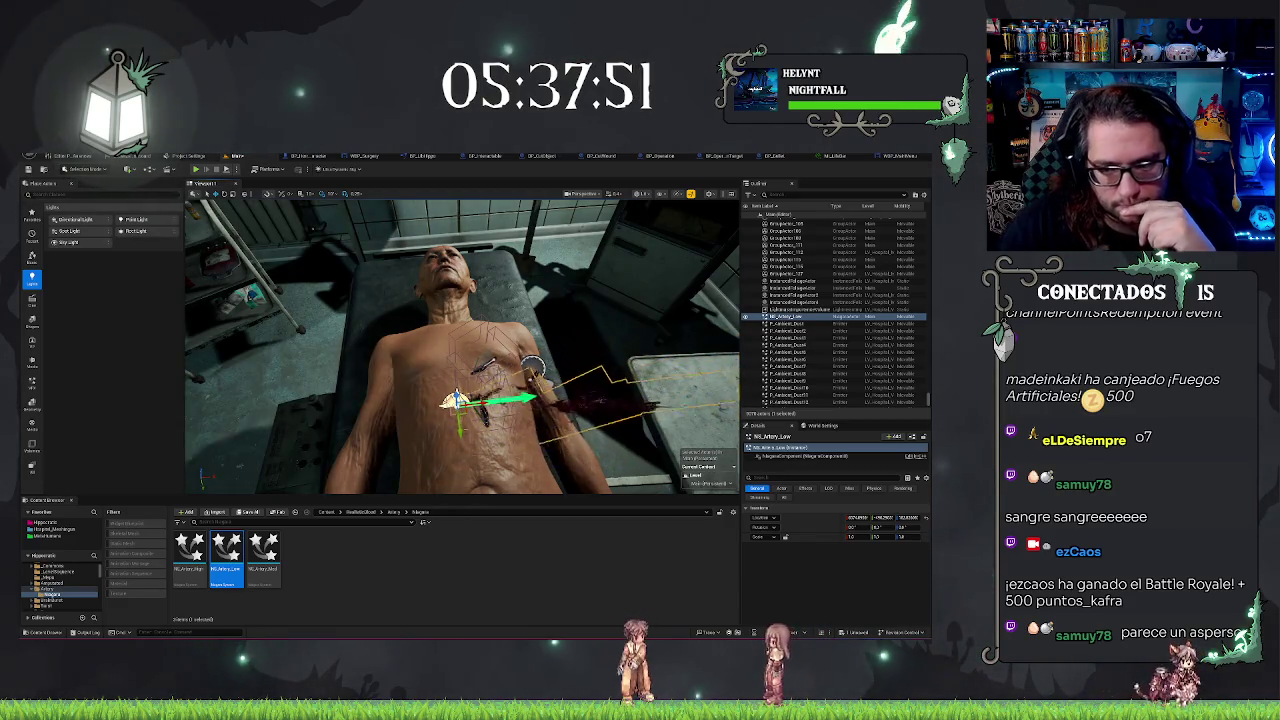
pyautogui.scroll(5, 626, 404)
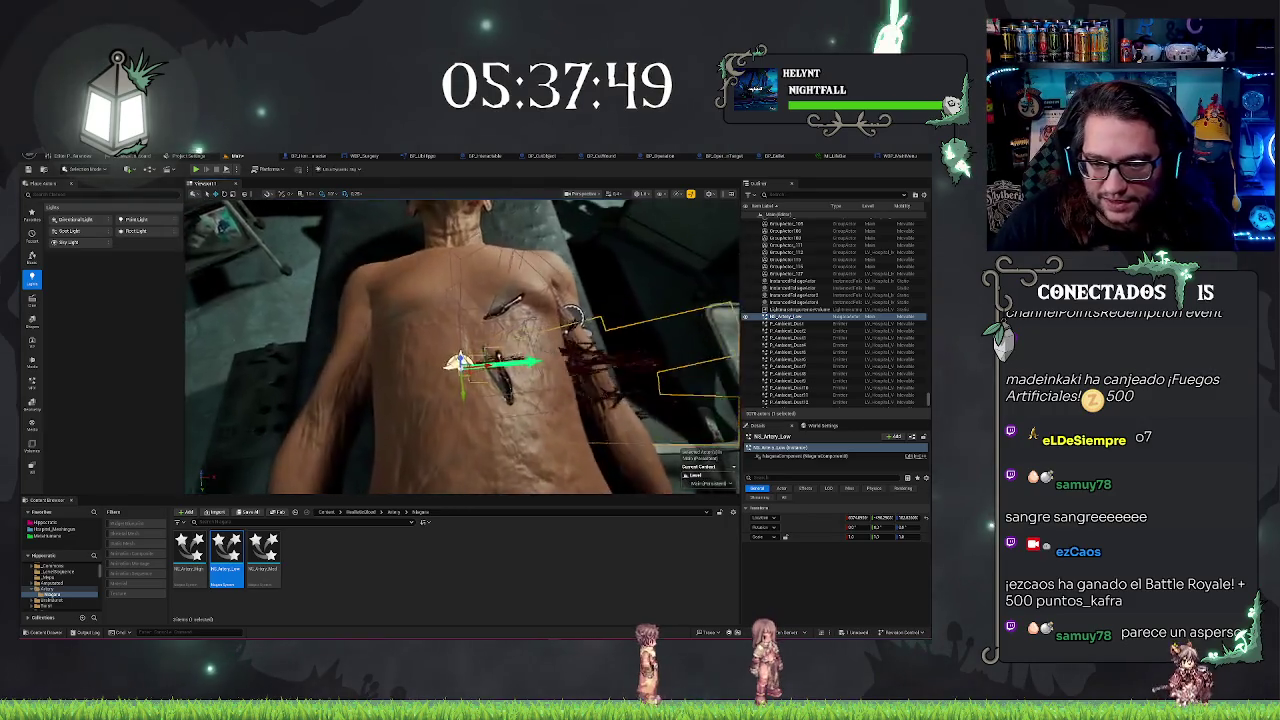
pyautogui.scroll(-3, 462, 347)
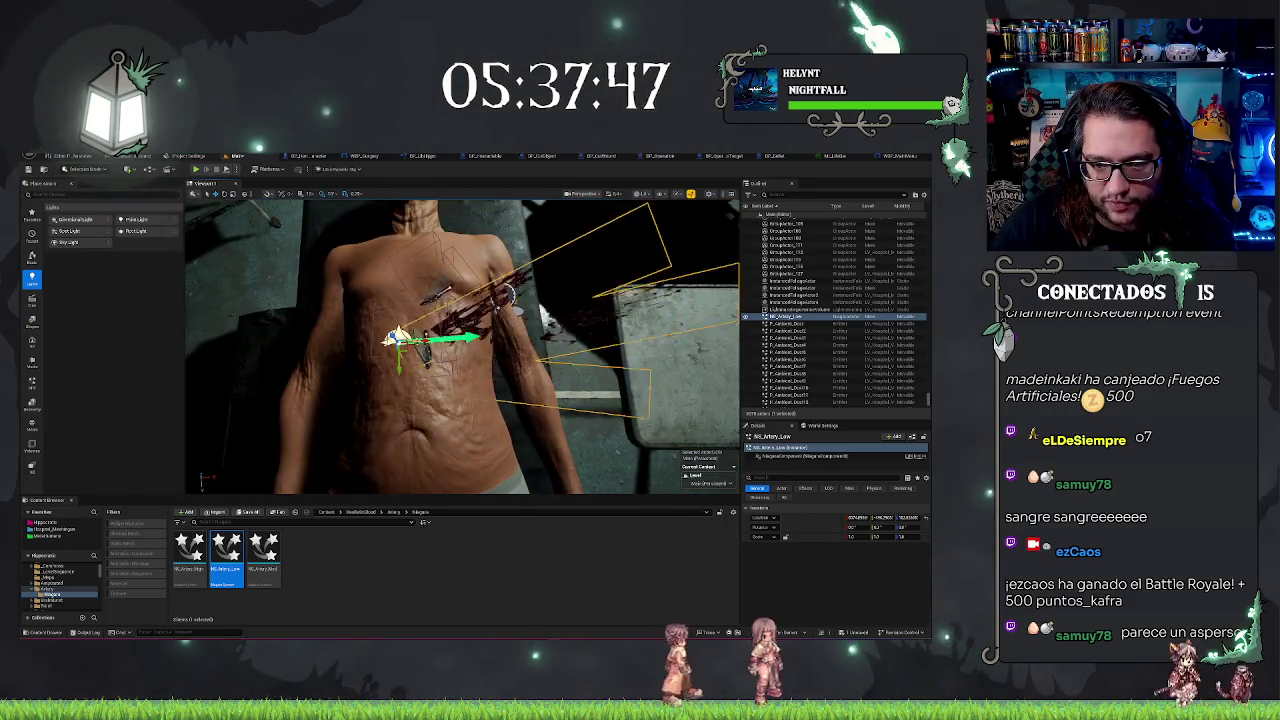
pyautogui.scroll(4, 462, 347)
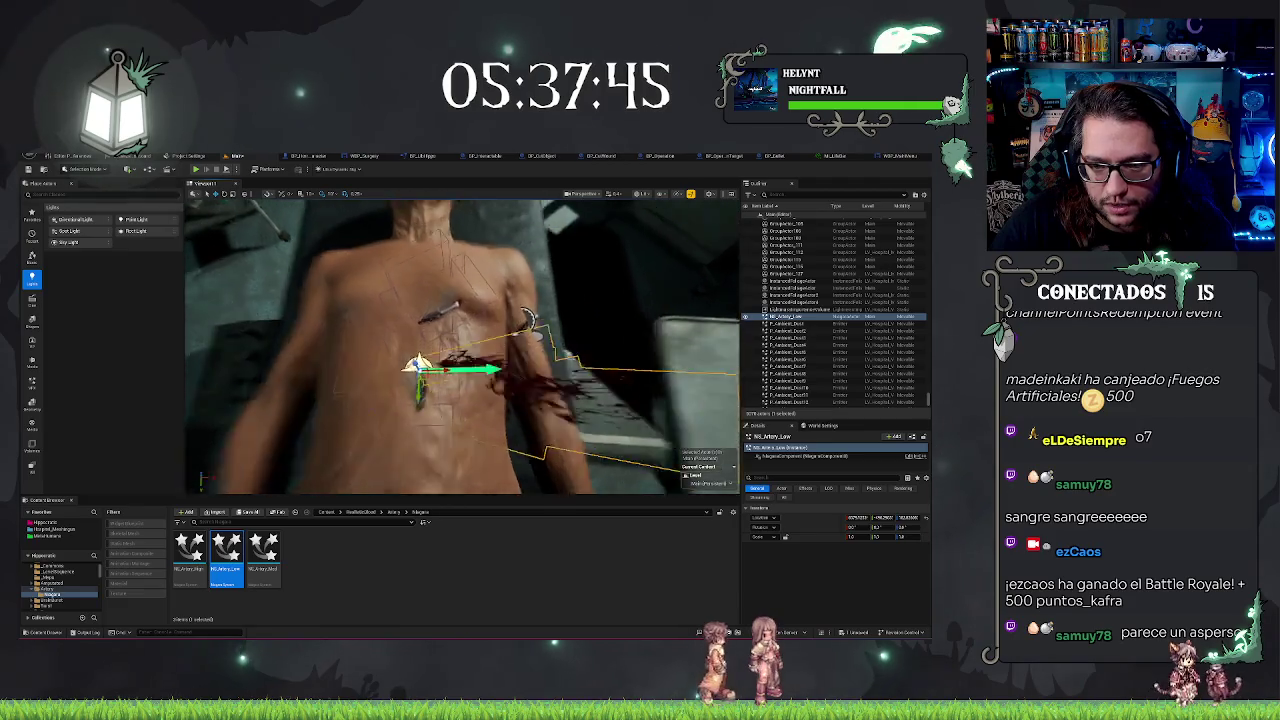
pyautogui.scroll(-5, 462, 347)
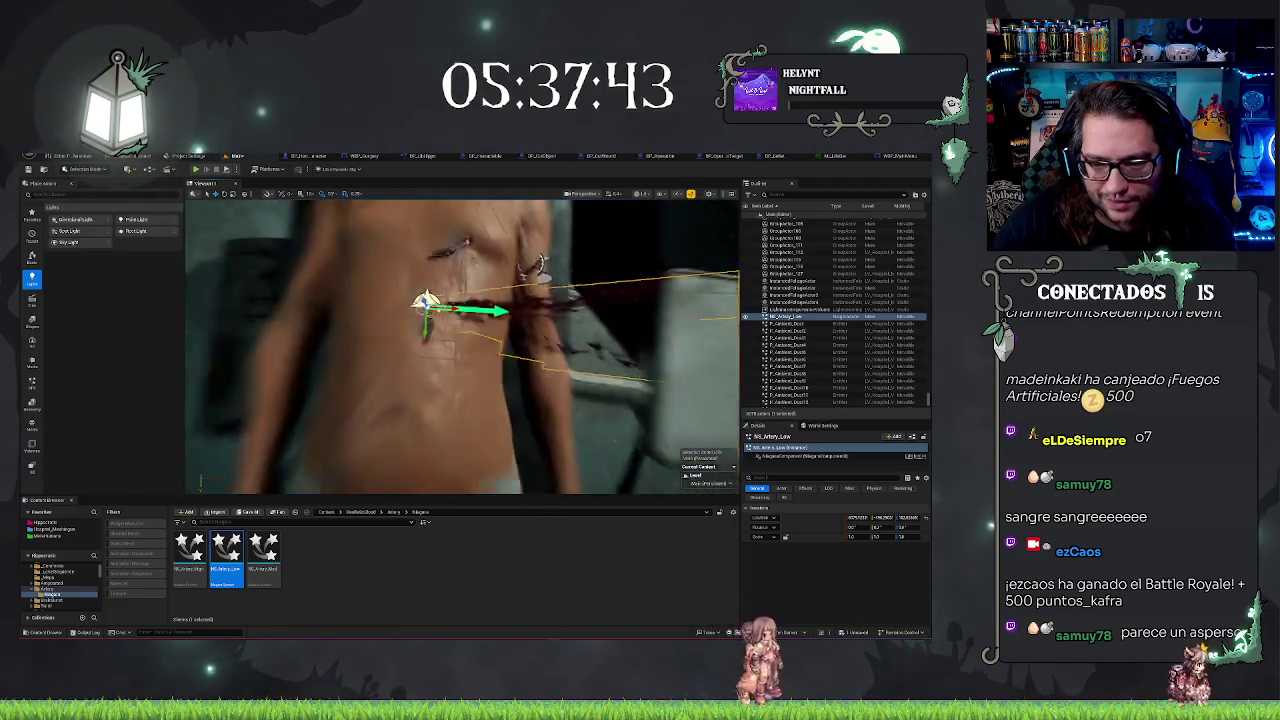
pyautogui.press('Escape')
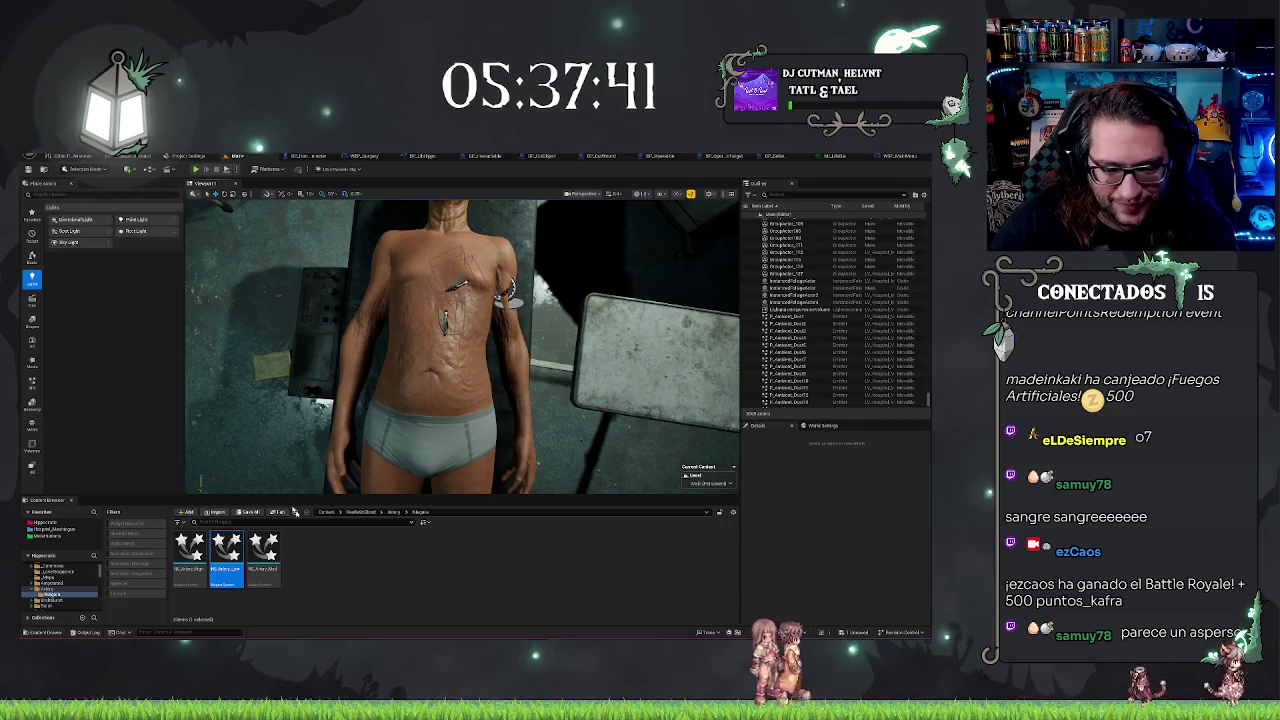
pyautogui.moveTo(189, 550); pyautogui.dragTo(425, 310)
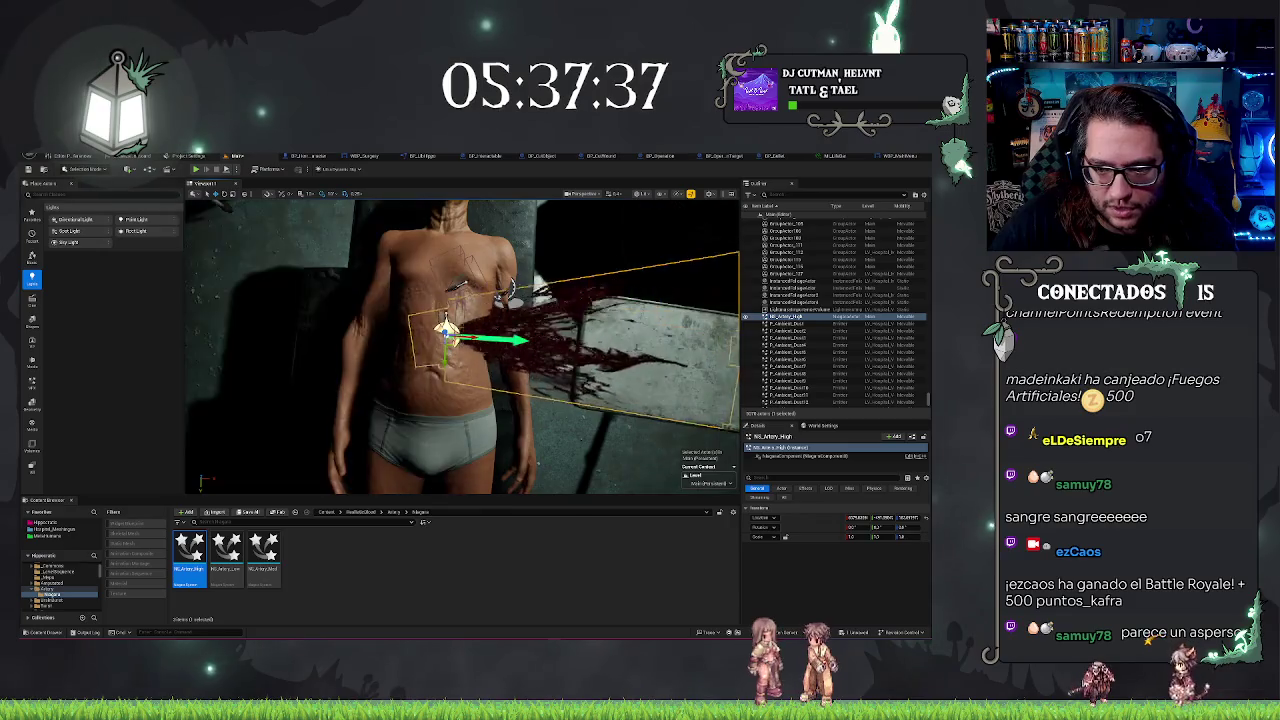
pyautogui.press('Delete')
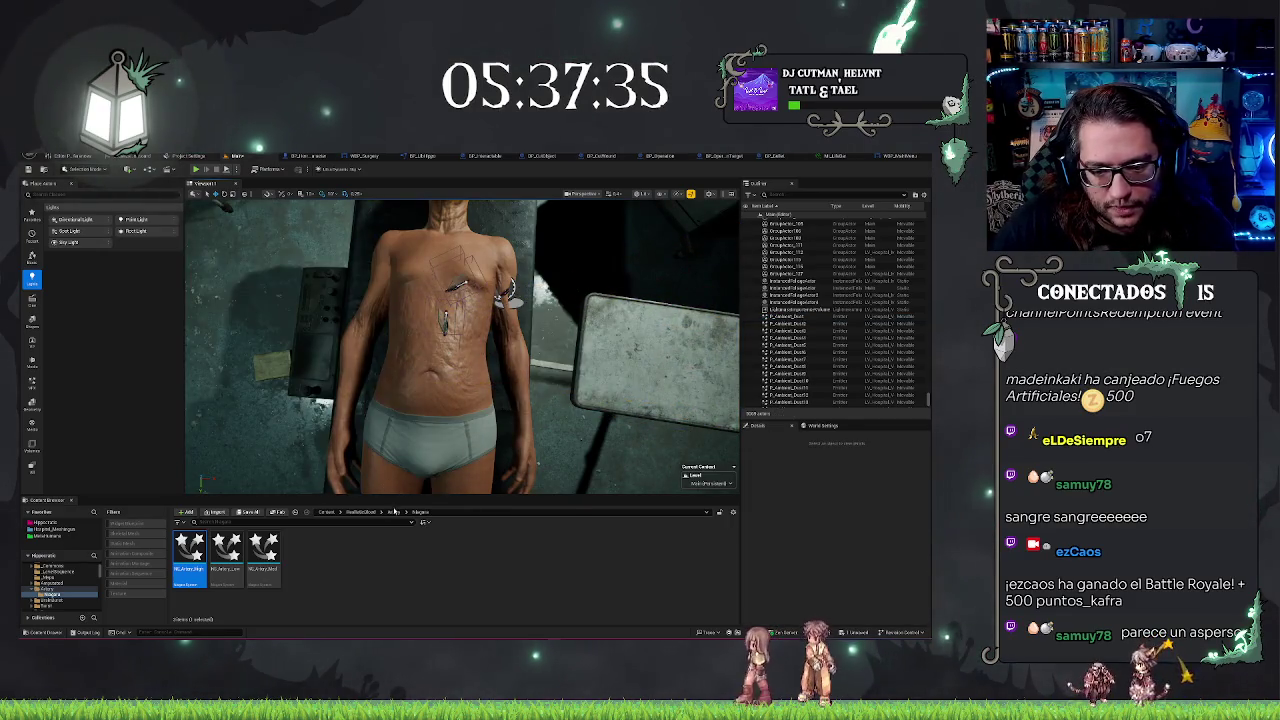
# Browse to RealisticBlood > Stab > Niagara and select NS_Stab_Low
pyautogui.click(360, 512)
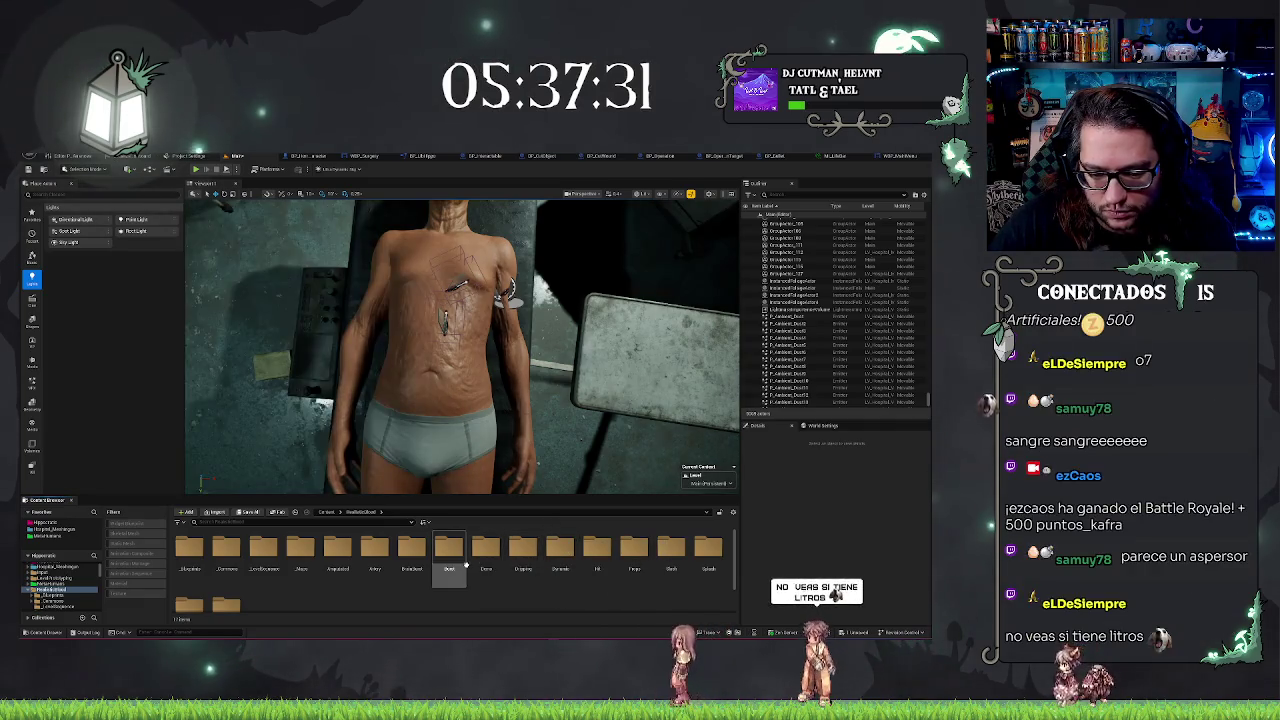
pyautogui.scroll(-1, 450, 580)
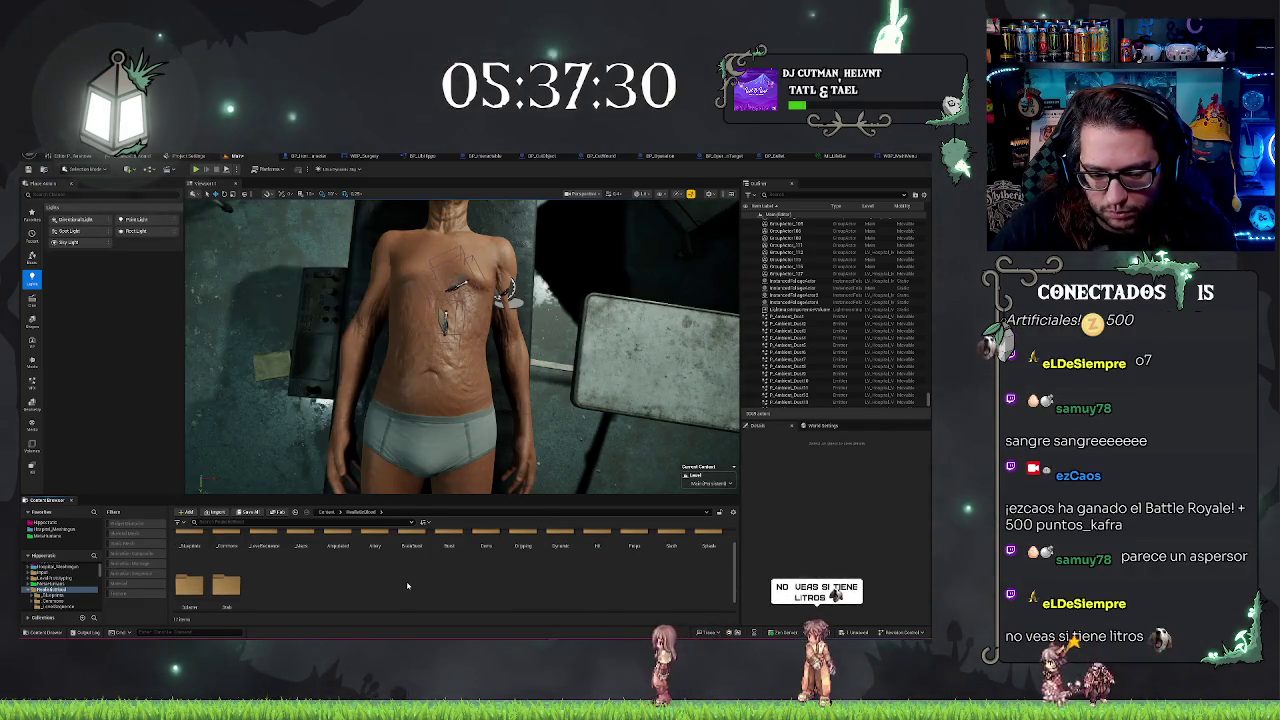
pyautogui.doubleClick(226, 588)
pyautogui.doubleClick(189, 548)
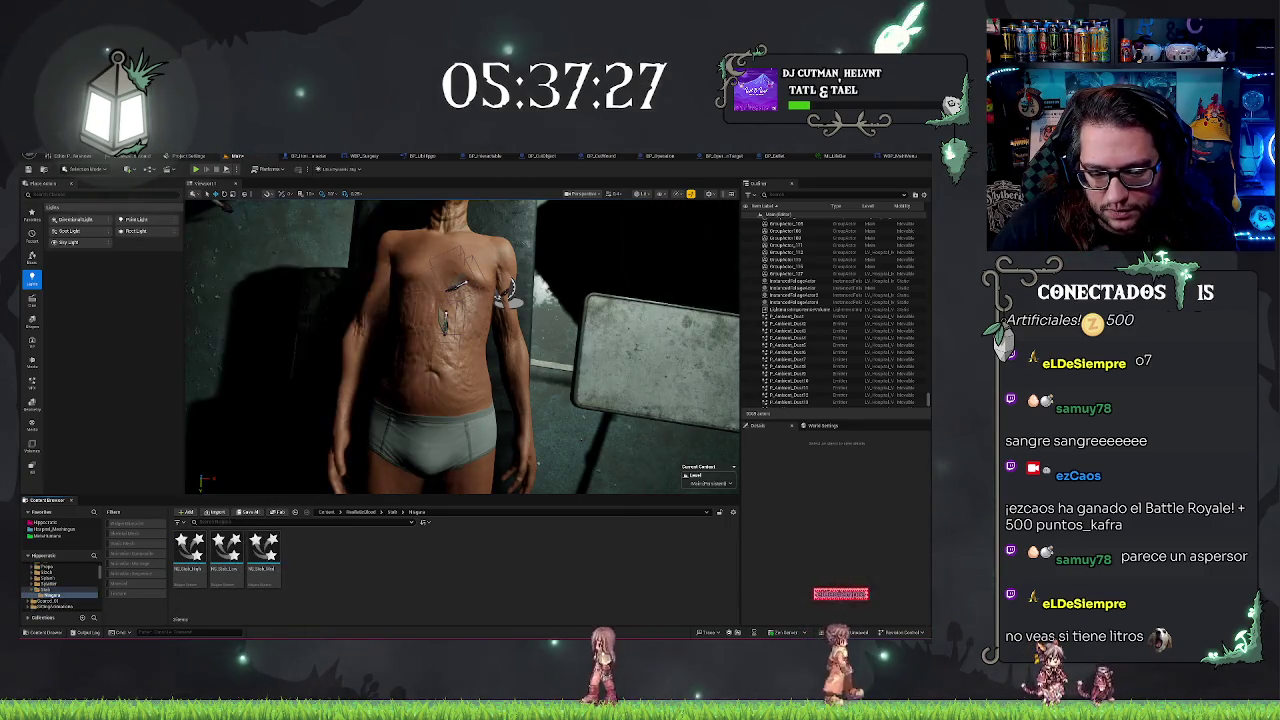
pyautogui.click(226, 548)
# Place NS_Stab_Low on the patient's chest and rotate it to spray up and right
pyautogui.moveTo(446, 330); pyautogui.dragTo(440, 335)
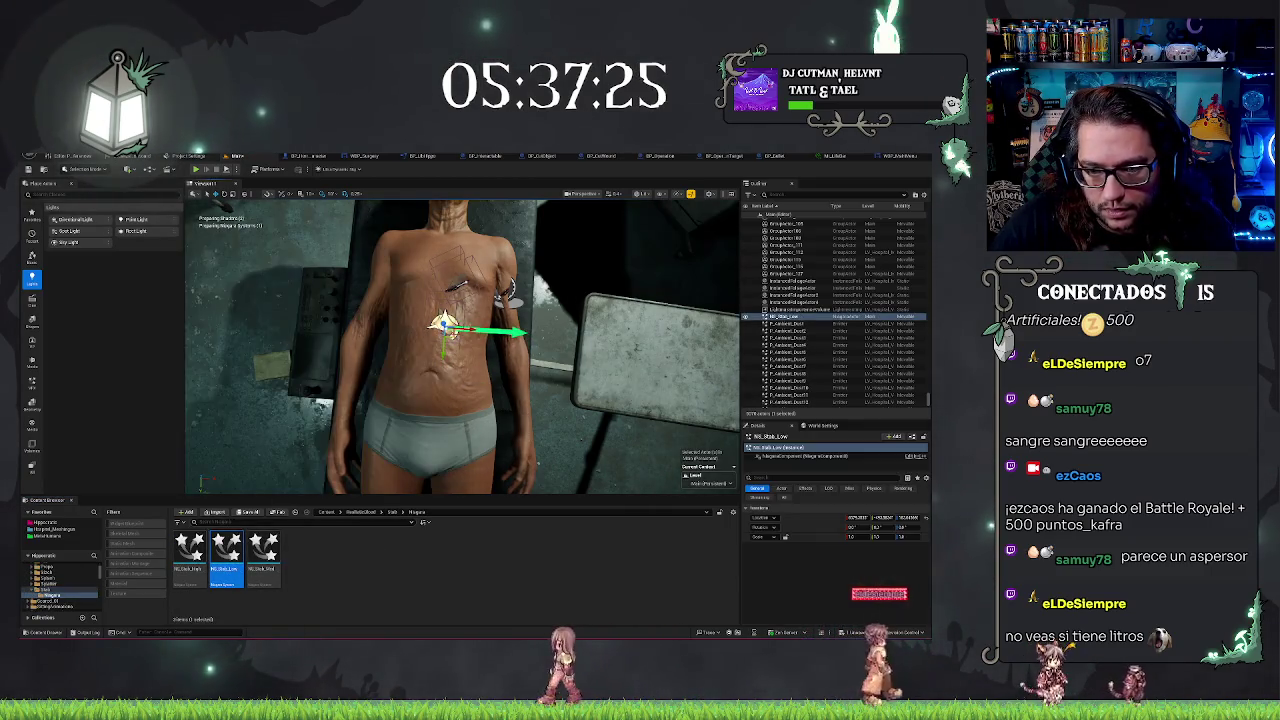
pyautogui.press('f')
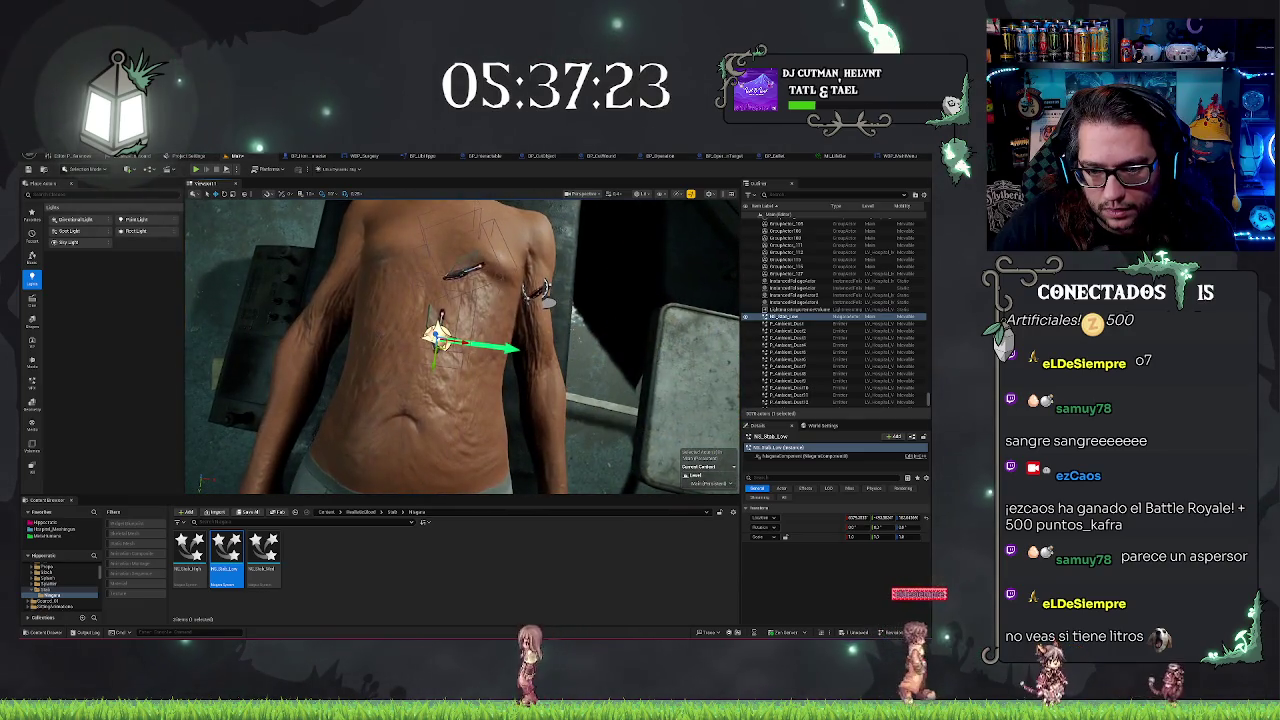
pyautogui.moveTo(460, 350); pyautogui.dragTo(460, 300)
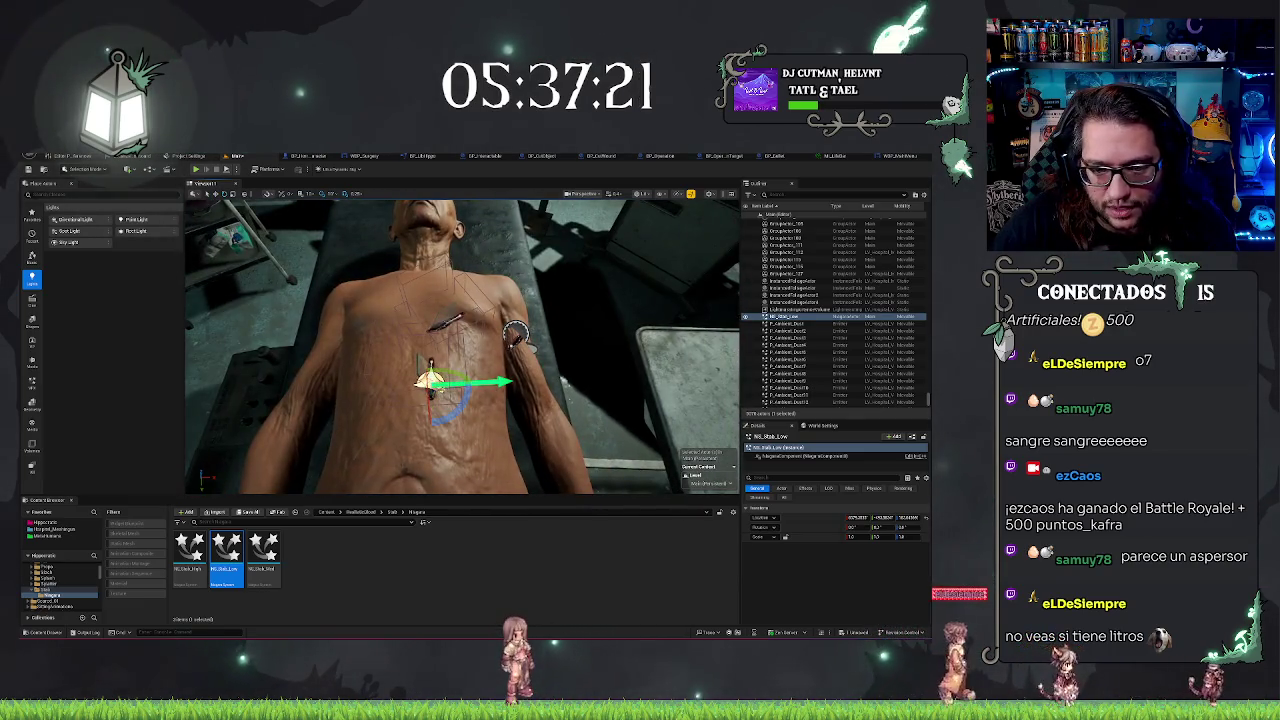
pyautogui.moveTo(455, 414)
pyautogui.mouseDown()
pyautogui.moveTo(482, 402)
pyautogui.moveTo(470, 418)
pyautogui.mouseUp()
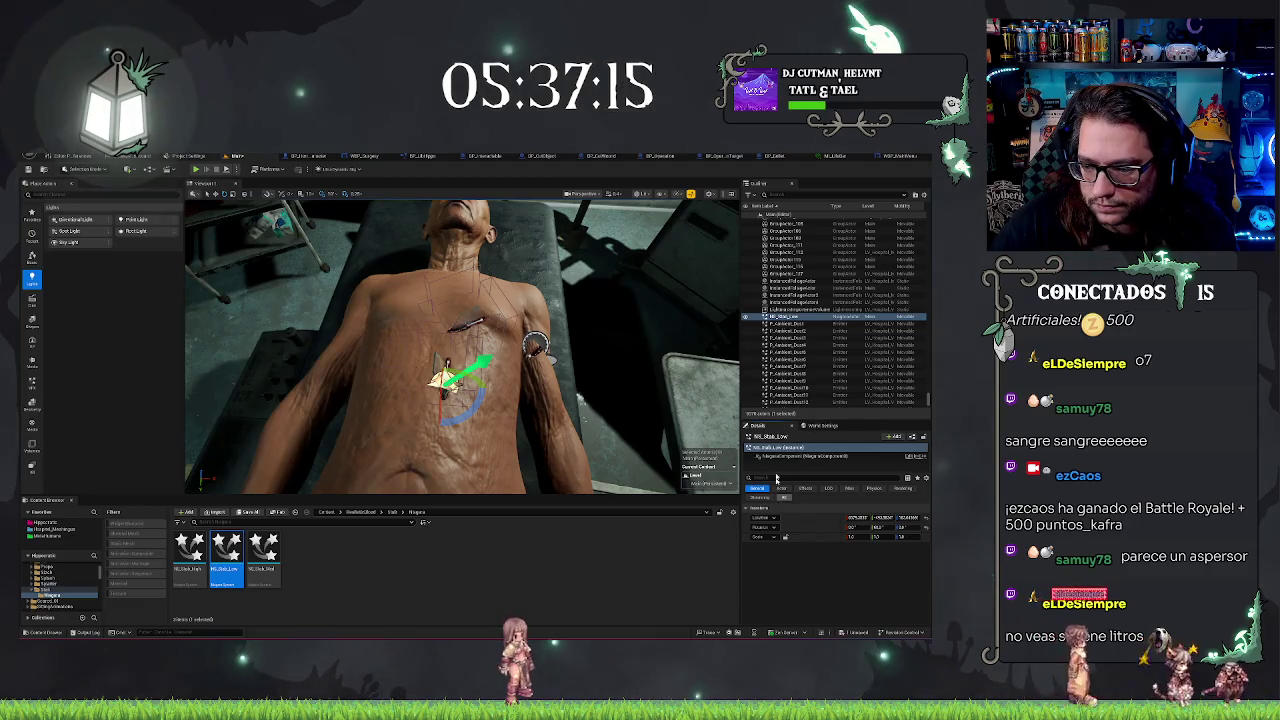
# Review NS_Stab_Low's rendering and transform properties, then delete it from the scene
pyautogui.click(778, 320)
pyautogui.hotkey('ctrl', 'z')
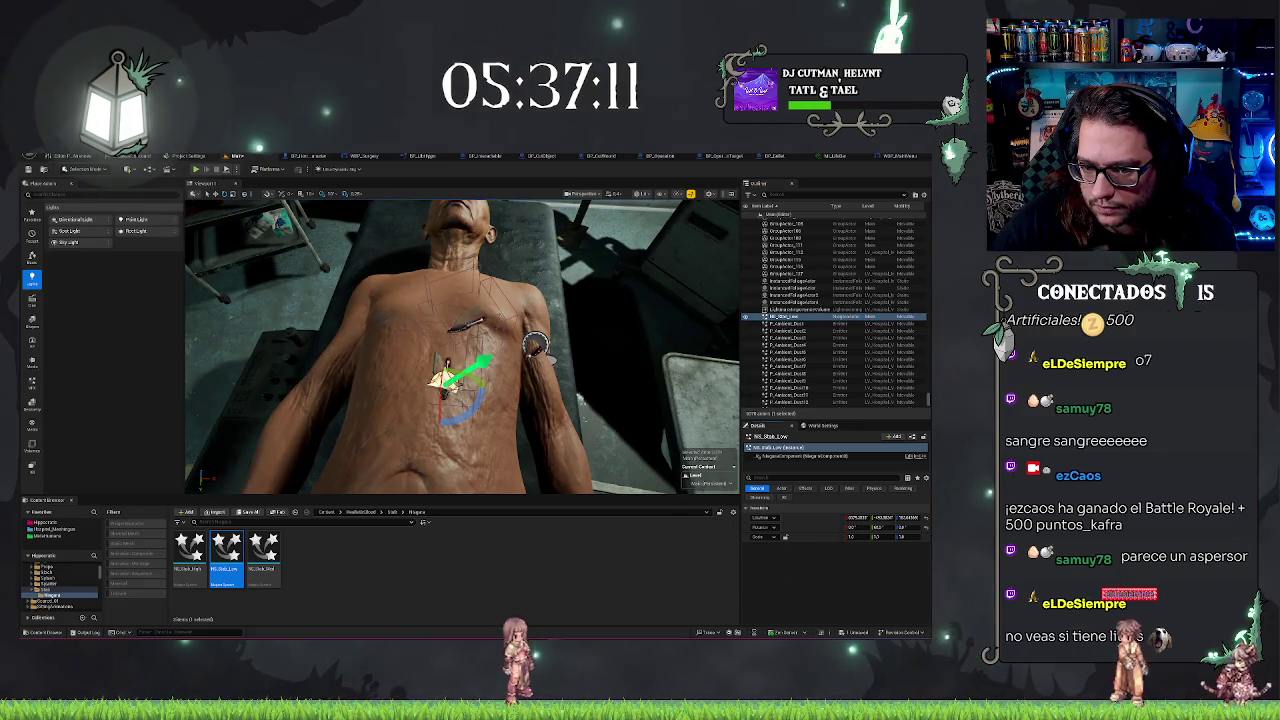
pyautogui.click(790, 457)
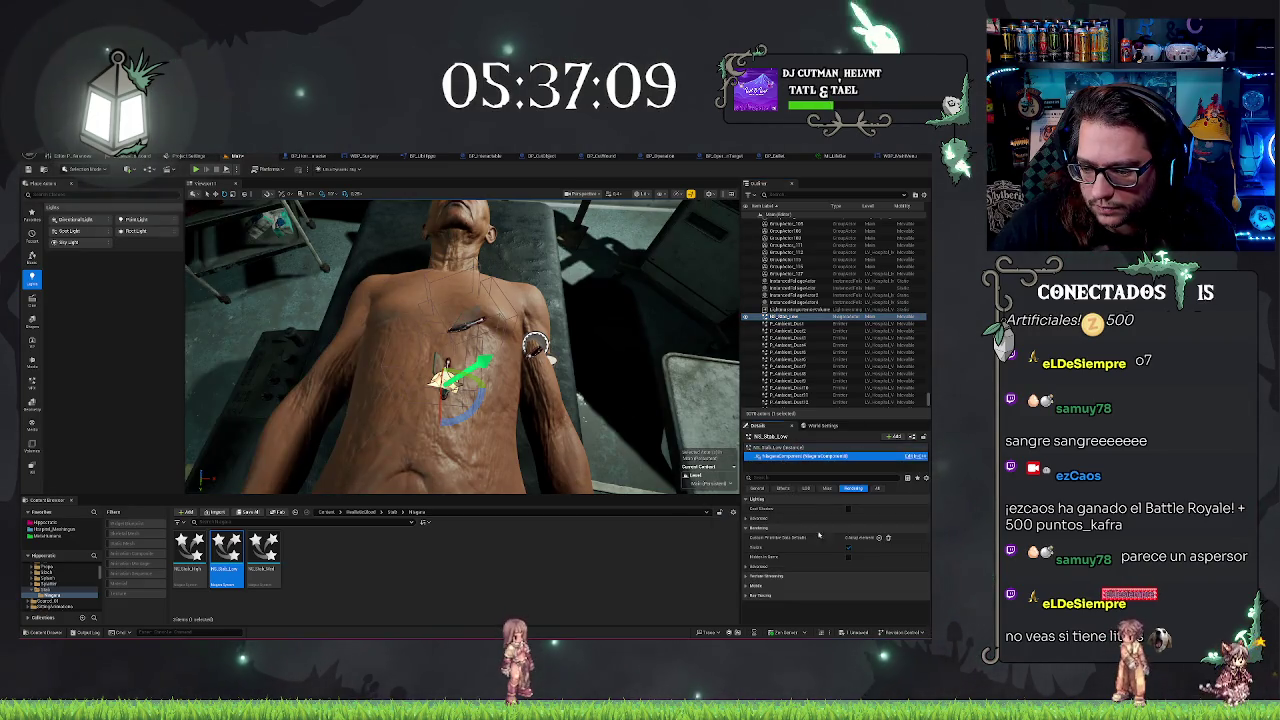
pyautogui.click(849, 550)
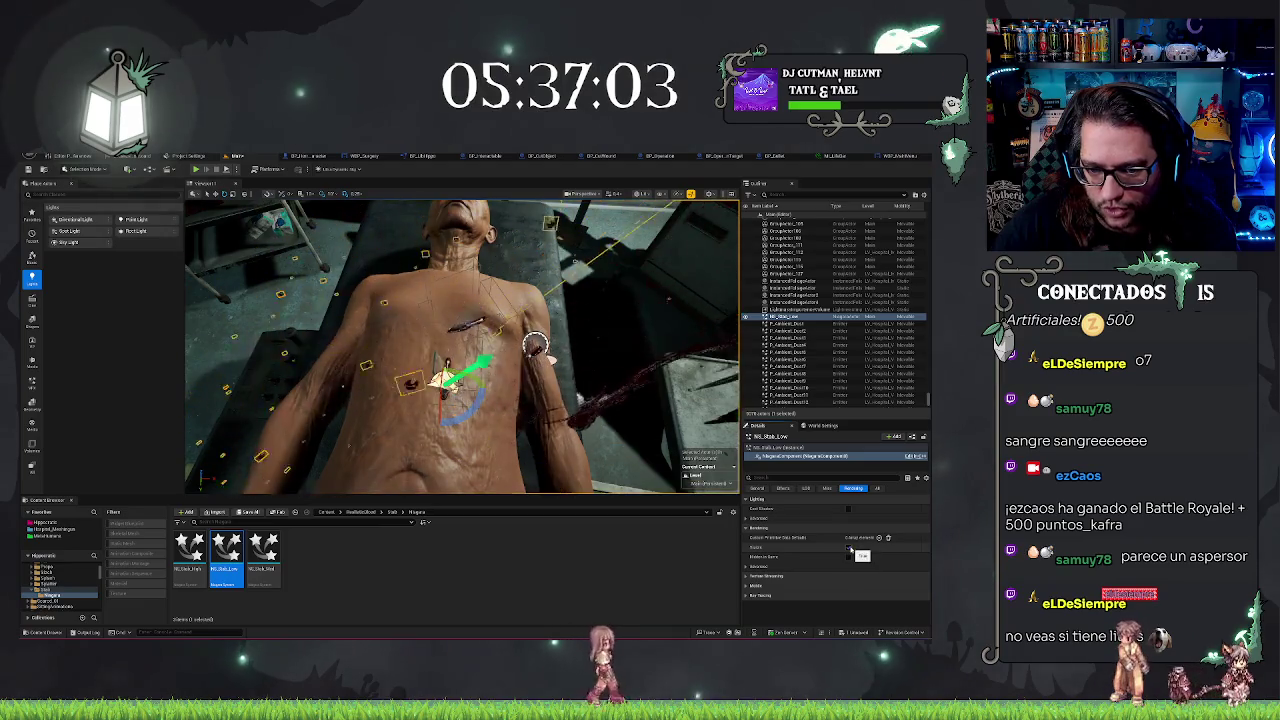
pyautogui.click(790, 447)
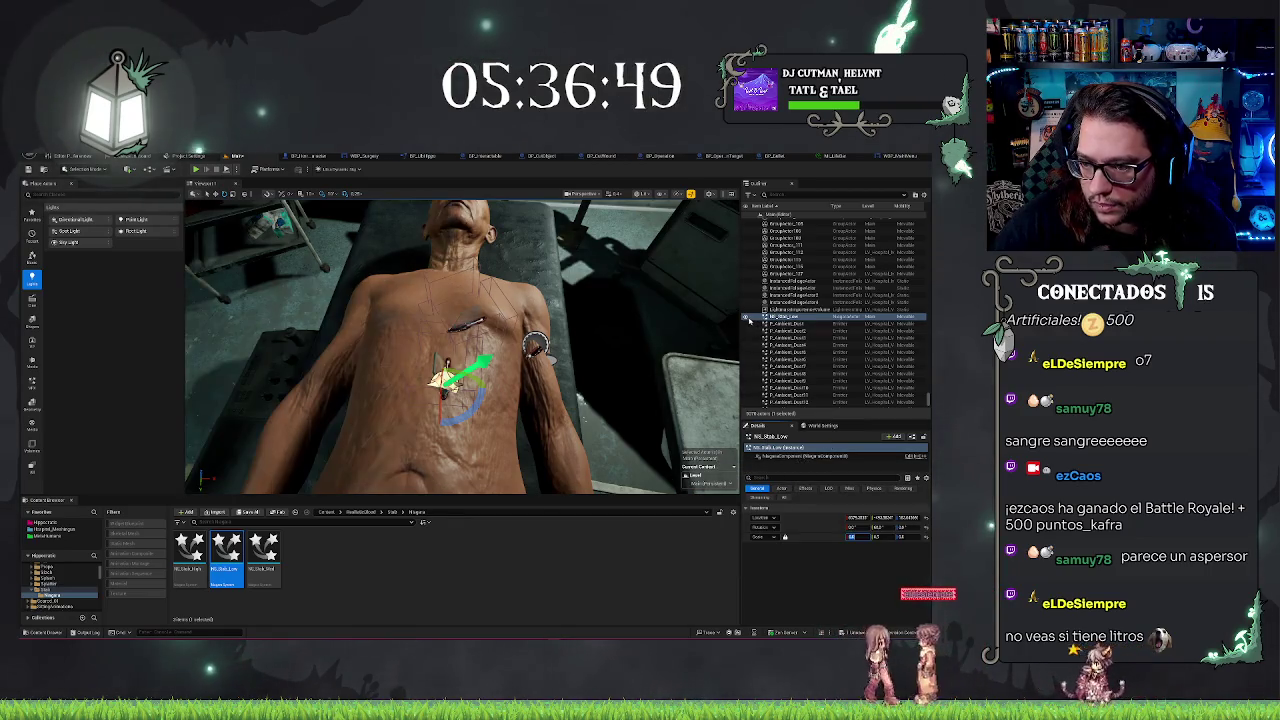
pyautogui.click(749, 320)
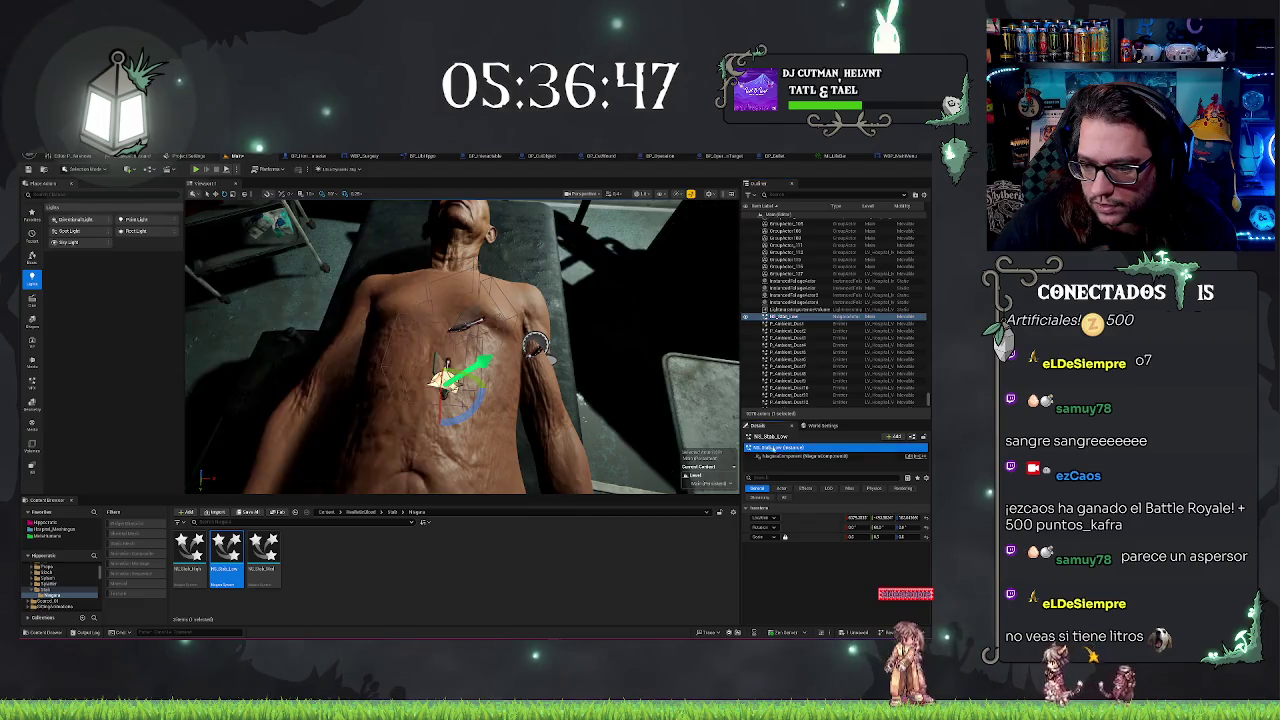
pyautogui.click(800, 455)
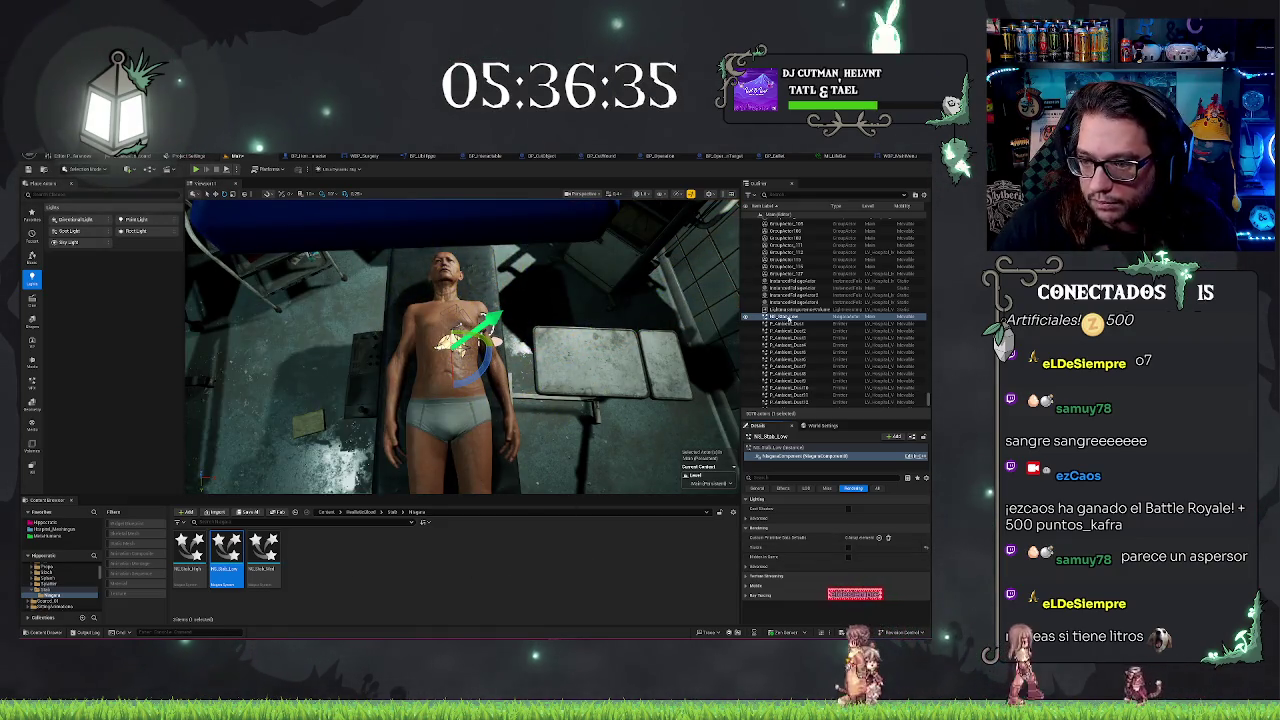
pyautogui.click(787, 317)
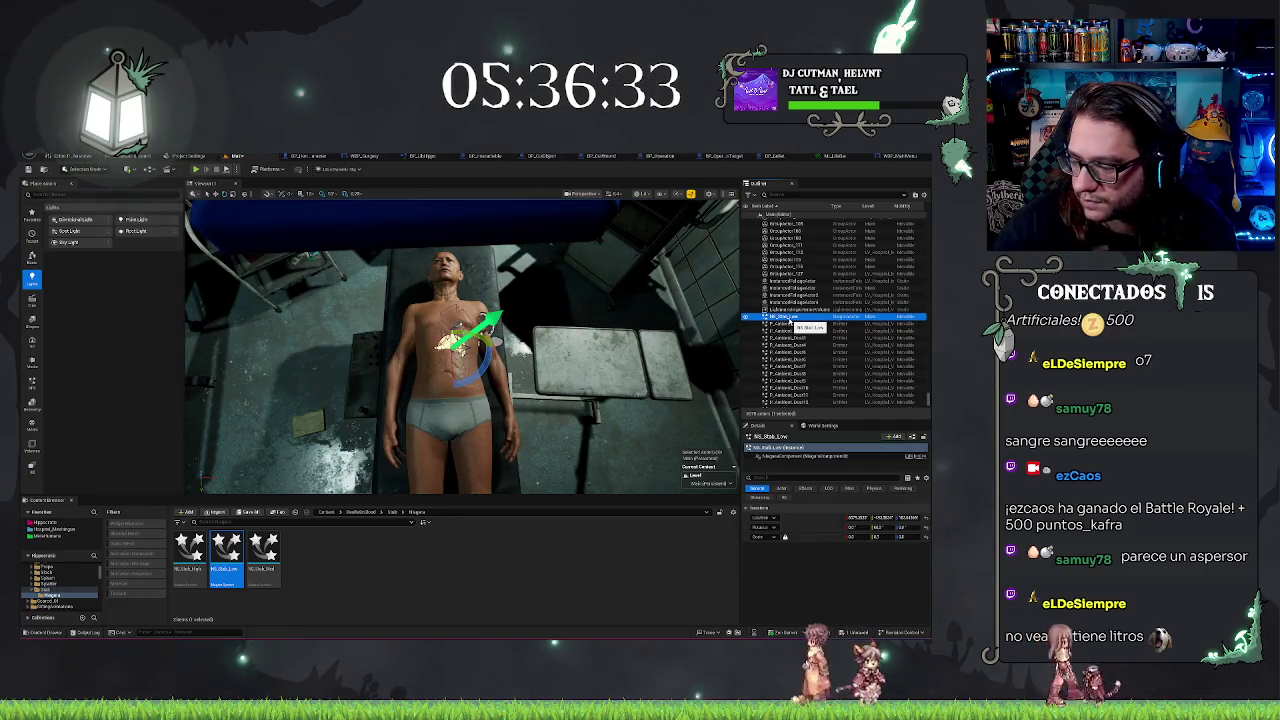
pyautogui.press('Delete')
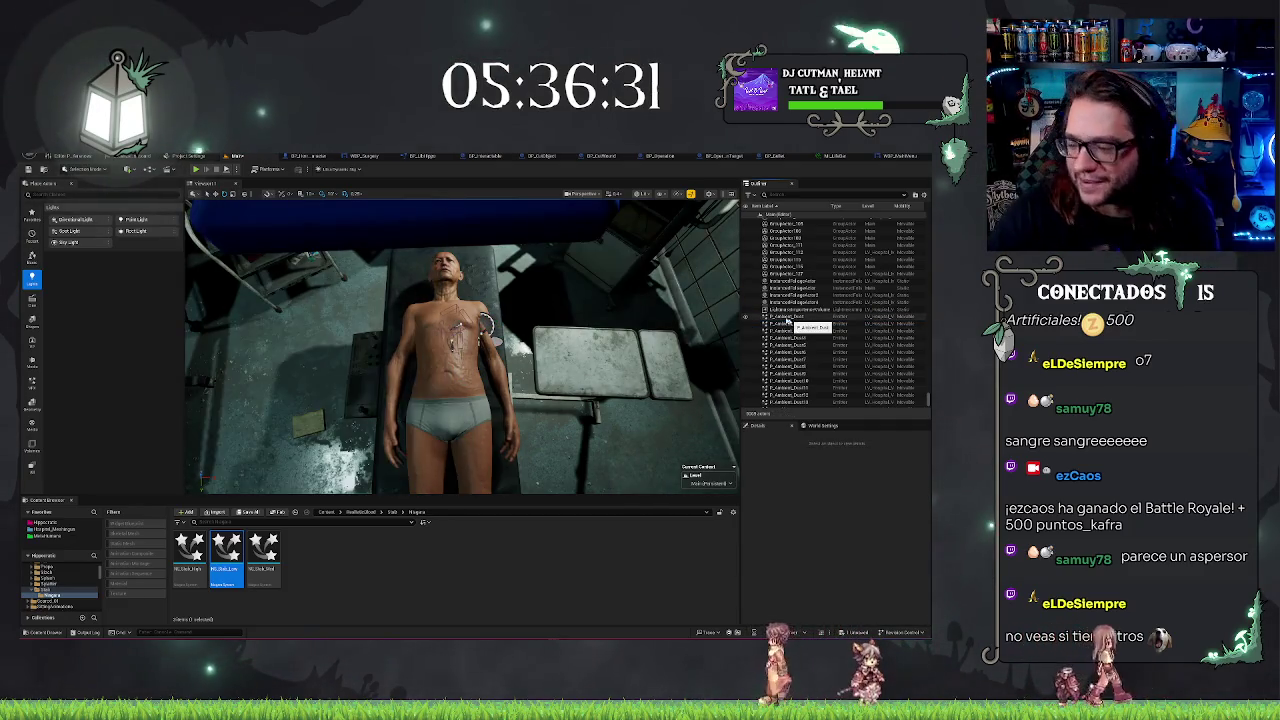
# Browse the Content Browser to RealisticBlood > VFX > Niagara
pyautogui.click(368, 512)
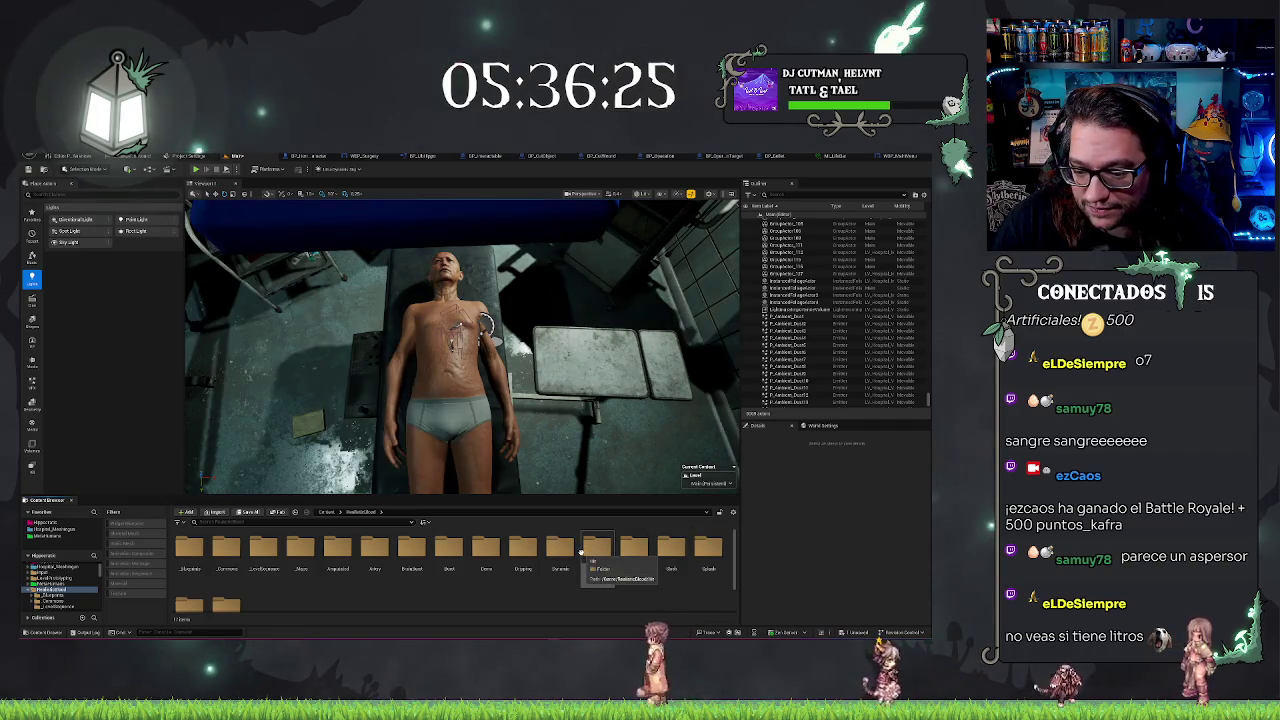
pyautogui.doubleClick(580, 553)
pyautogui.doubleClick(189, 546)
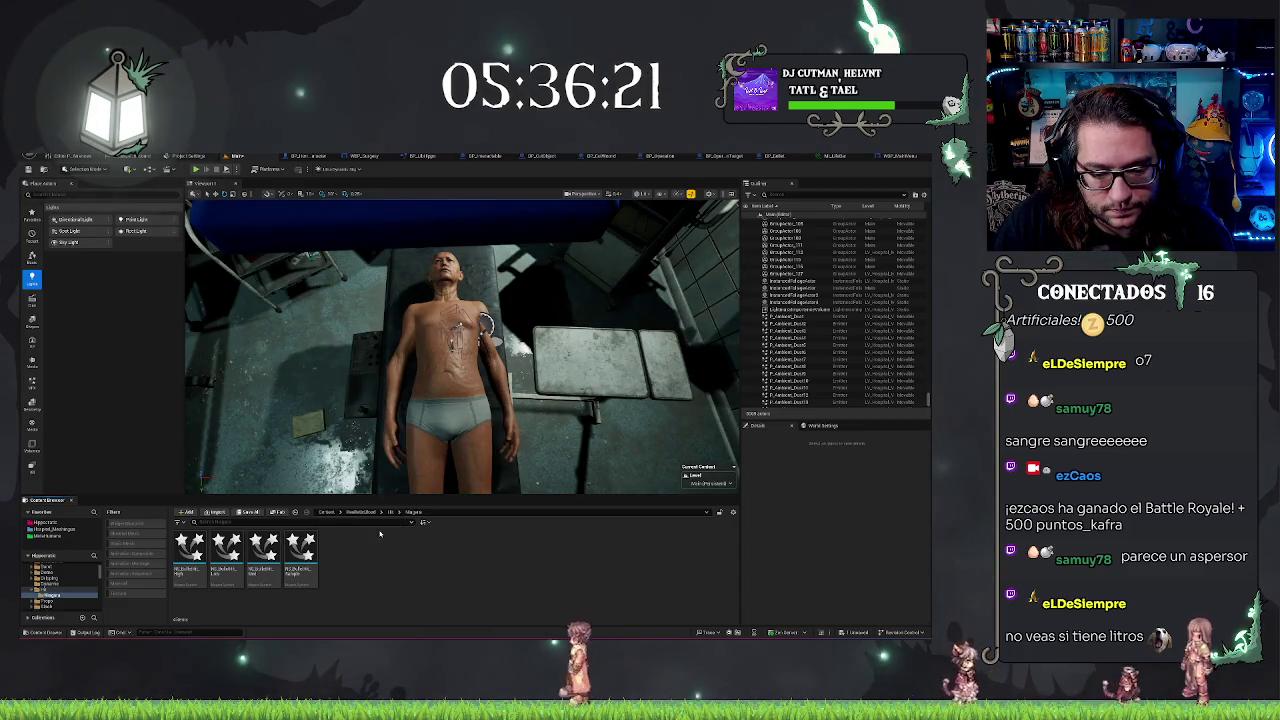
# Place NS_BulletHit_Low on the chest, zoom in on it, then deselect to view the incisions
pyautogui.moveTo(226, 550)
pyautogui.mouseDown()
pyautogui.moveTo(420, 385)
pyautogui.moveTo(485, 350)
pyautogui.moveTo(455, 345)
pyautogui.mouseUp()
pyautogui.scroll(5, 462, 346)
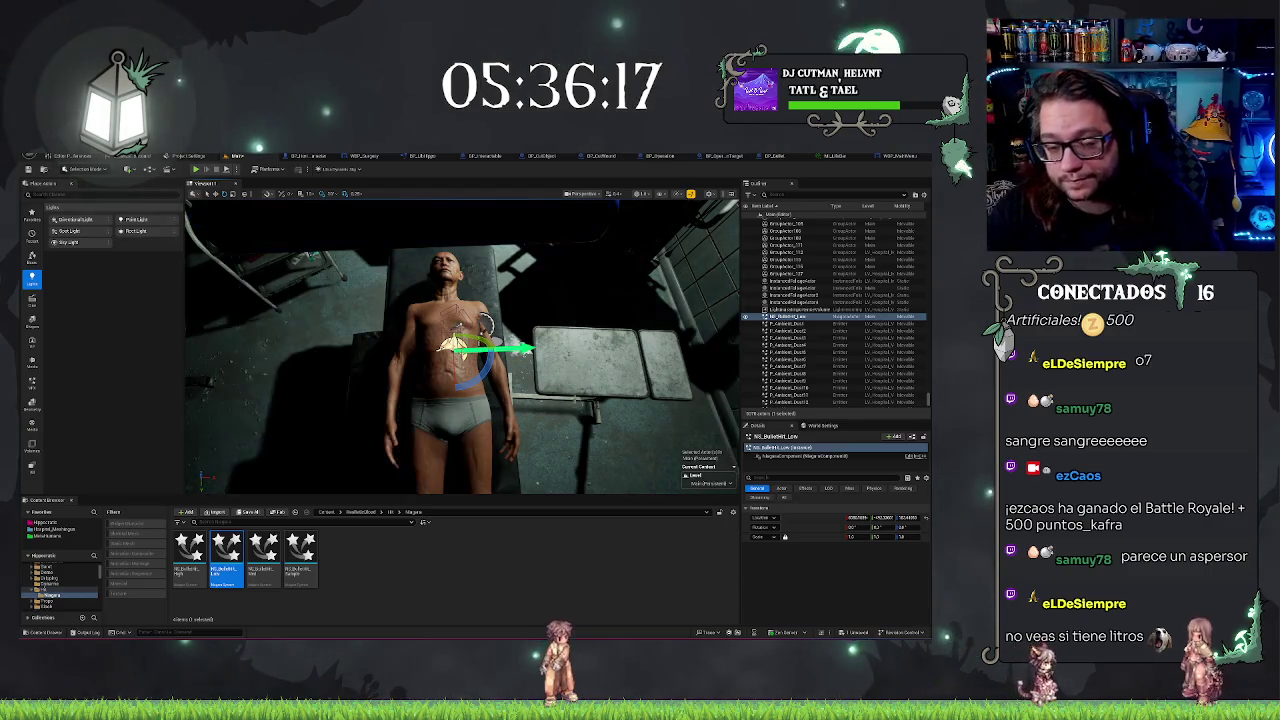
pyautogui.scroll(3, 462, 346)
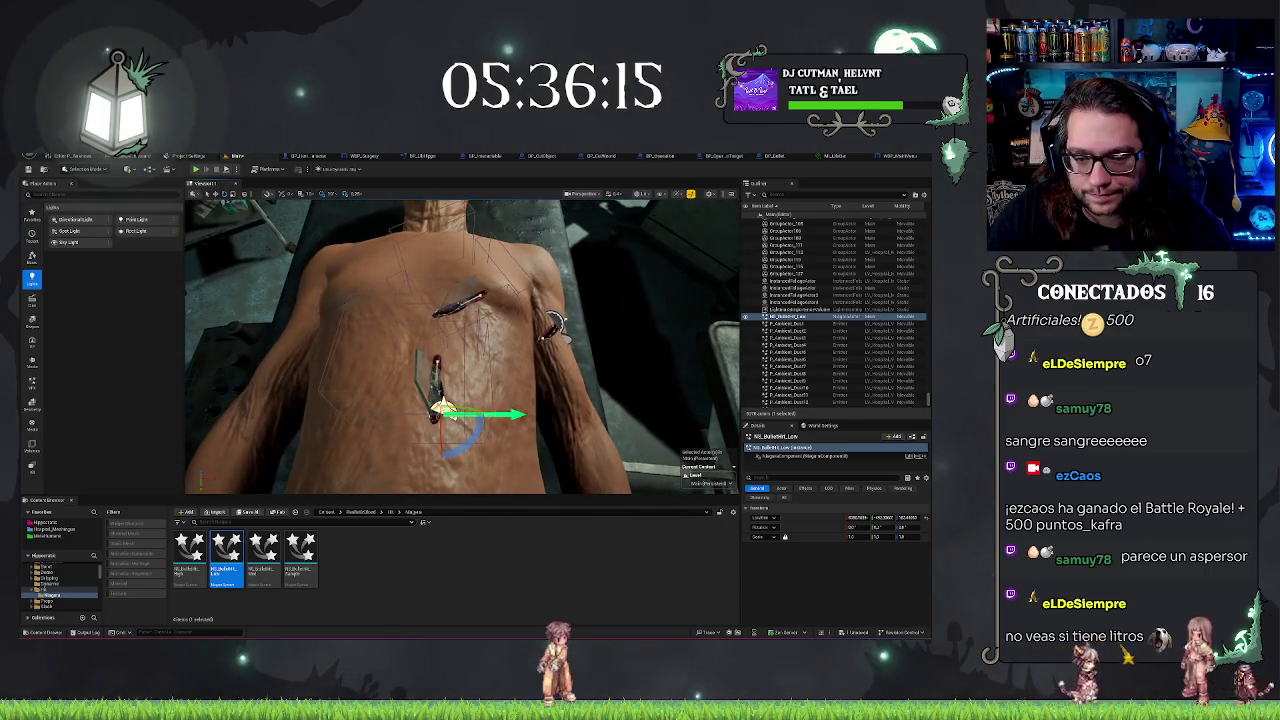
pyautogui.click(800, 456)
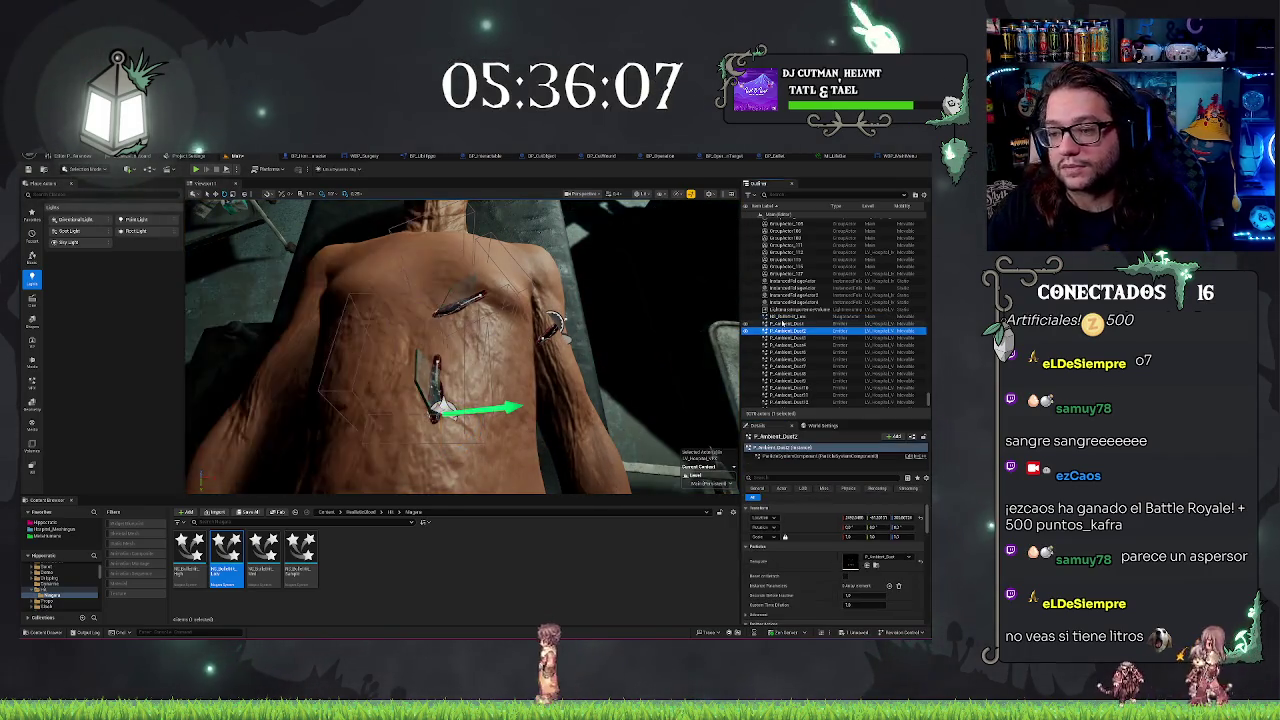
pyautogui.press('Escape')
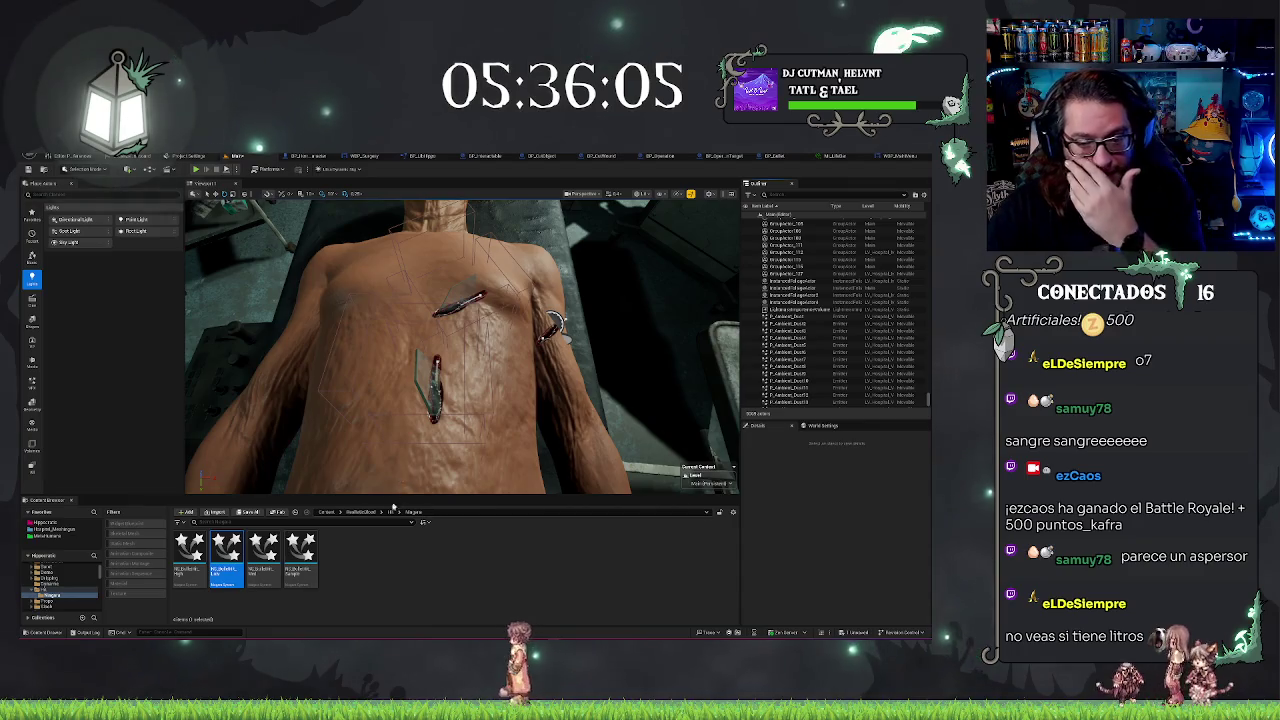
# Browse to RealisticBlood > Splash > Niagara, place NS_BloodSplash_High on the torso, then delete it
pyautogui.click(387, 512)
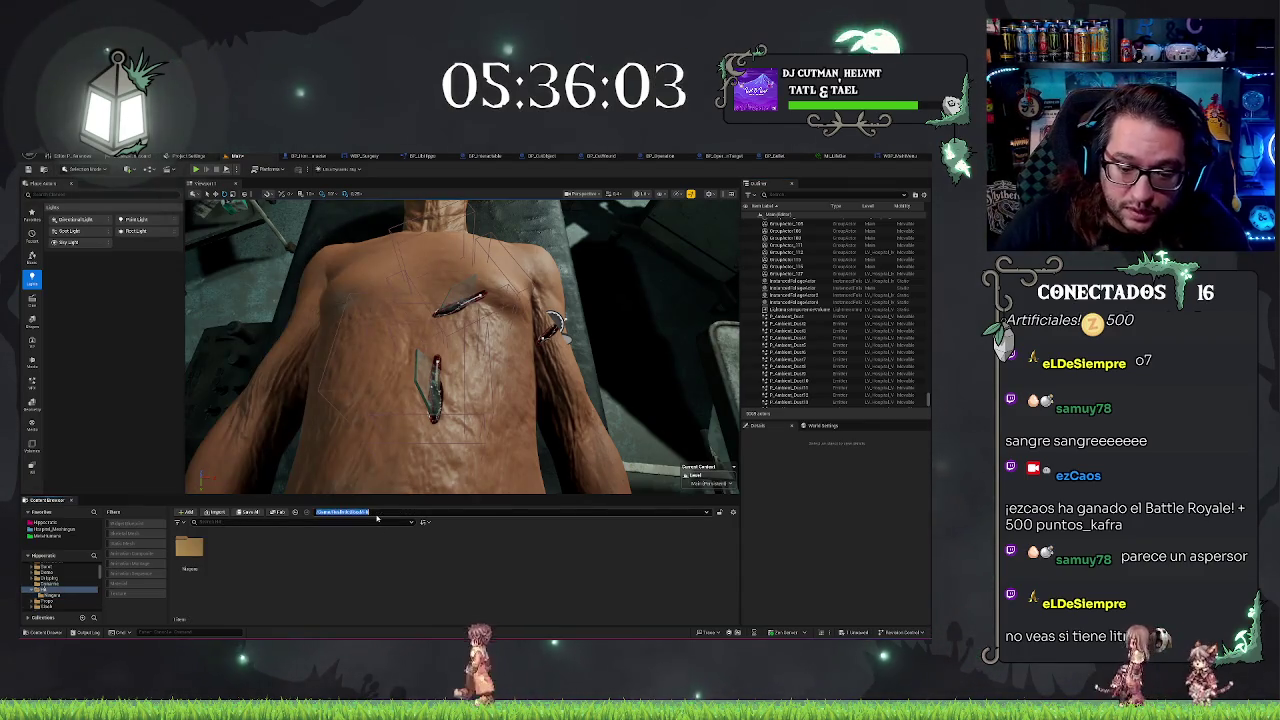
pyautogui.press('Return')
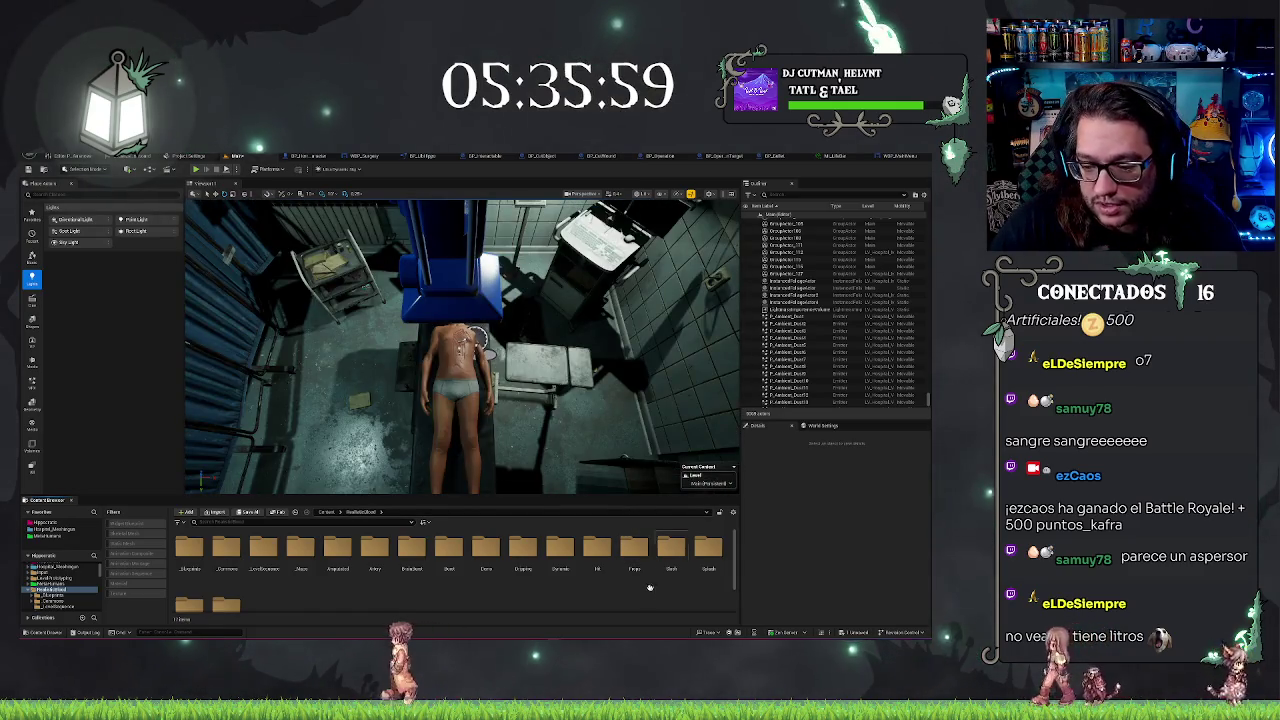
pyautogui.doubleClick(636, 550)
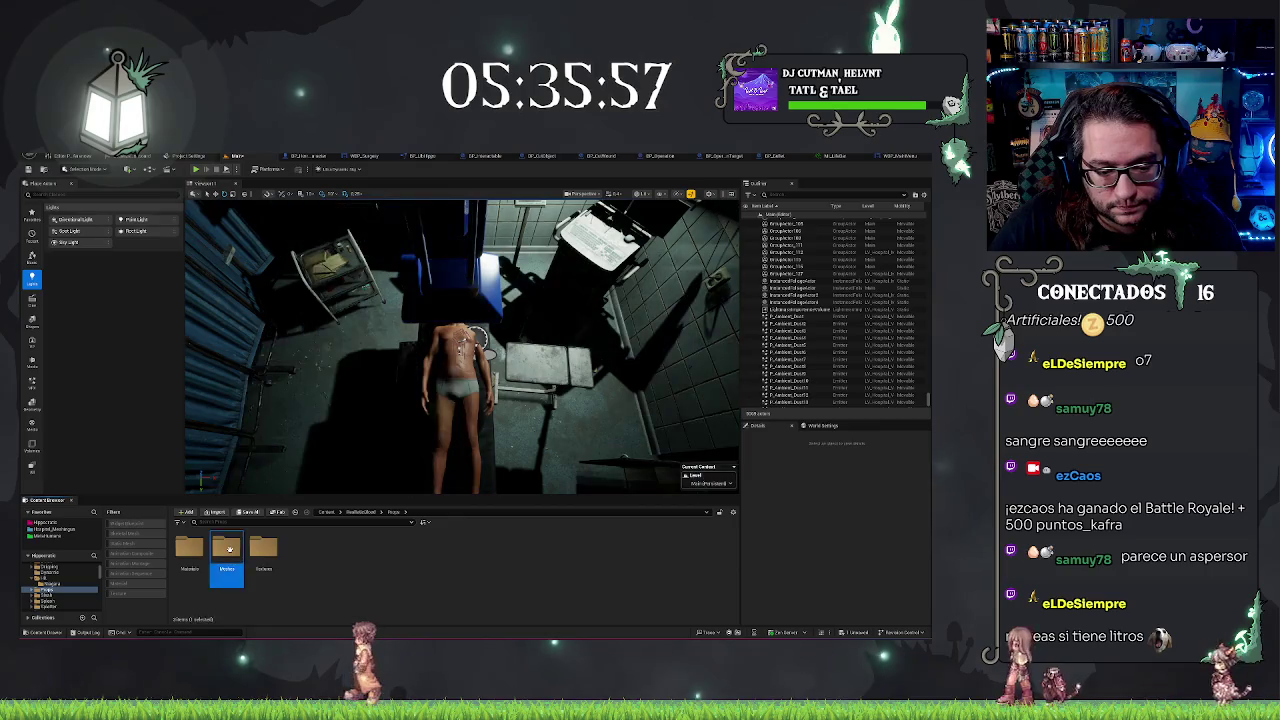
pyautogui.doubleClick(226, 548)
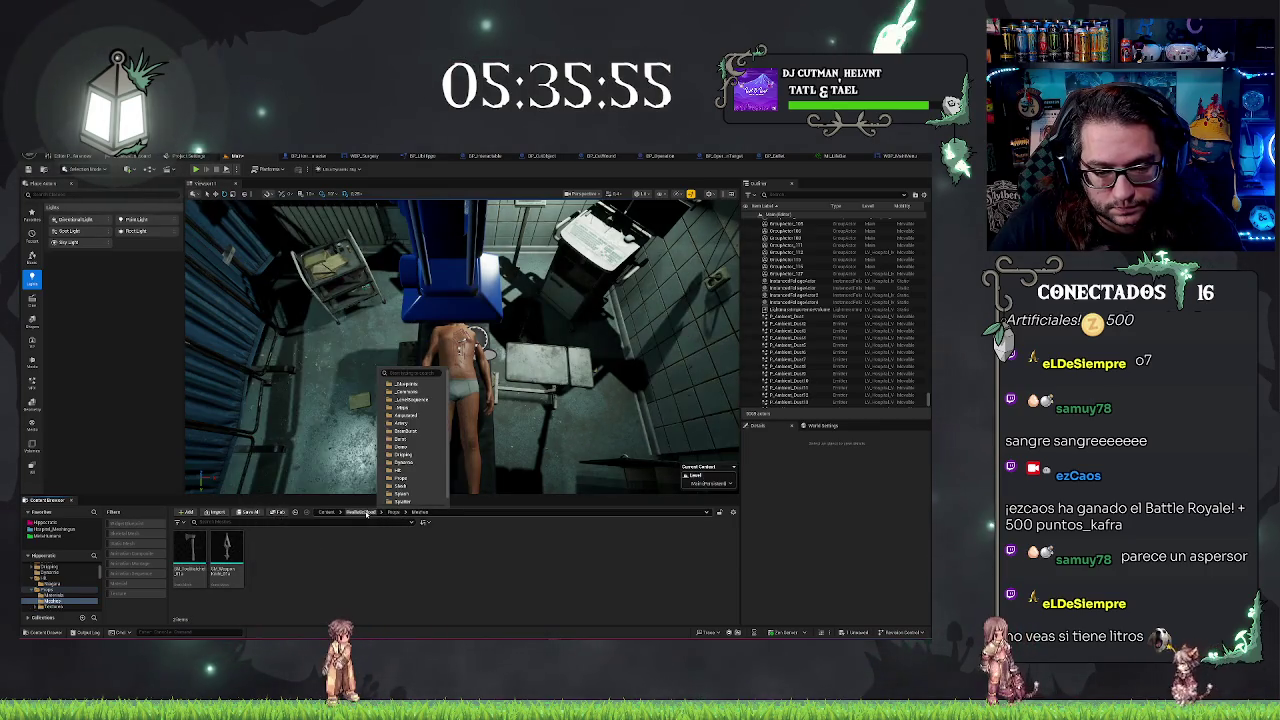
pyautogui.click(361, 512)
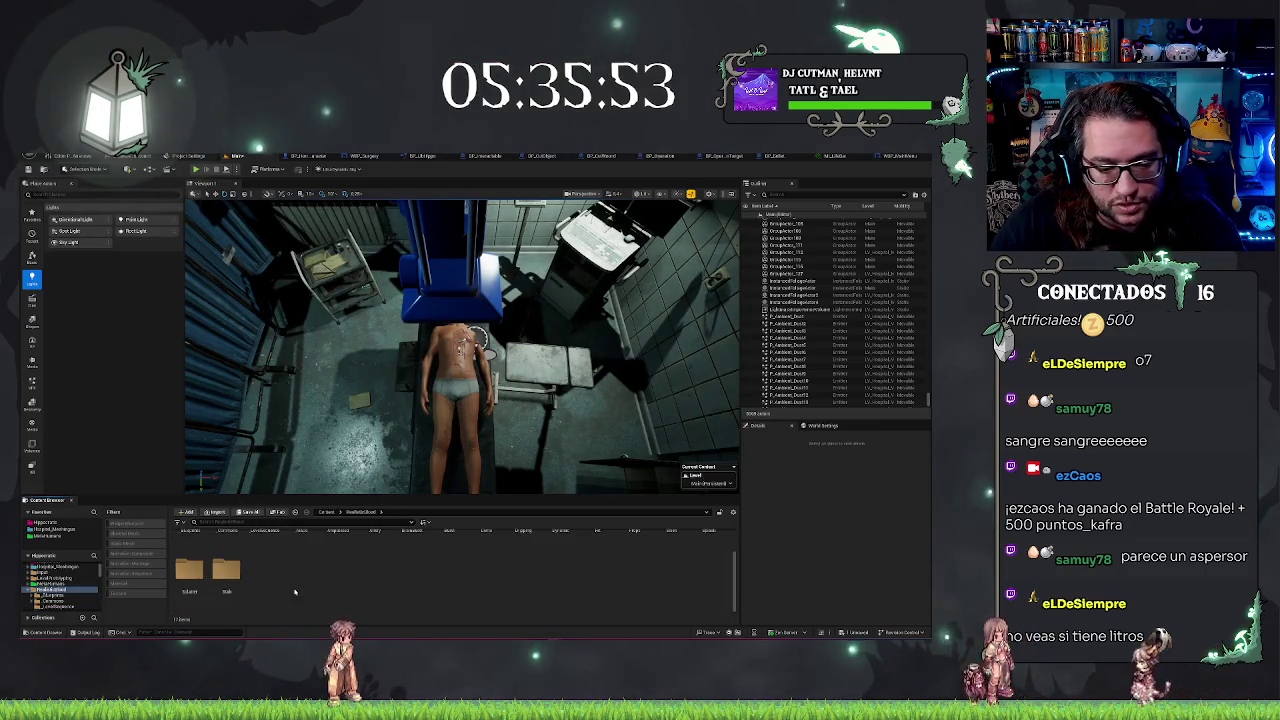
pyautogui.doubleClick(720, 570)
pyautogui.doubleClick(190, 548)
pyautogui.moveTo(190, 548); pyautogui.dragTo(460, 370)
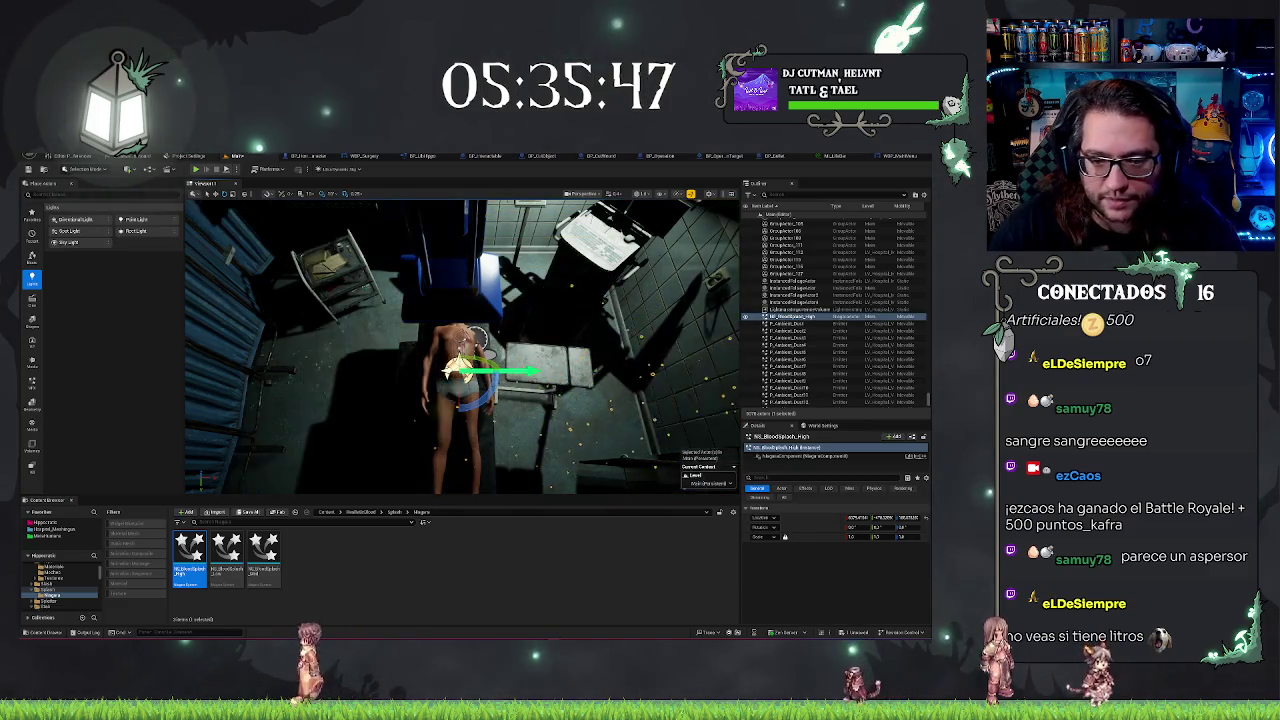
pyautogui.press('Delete')
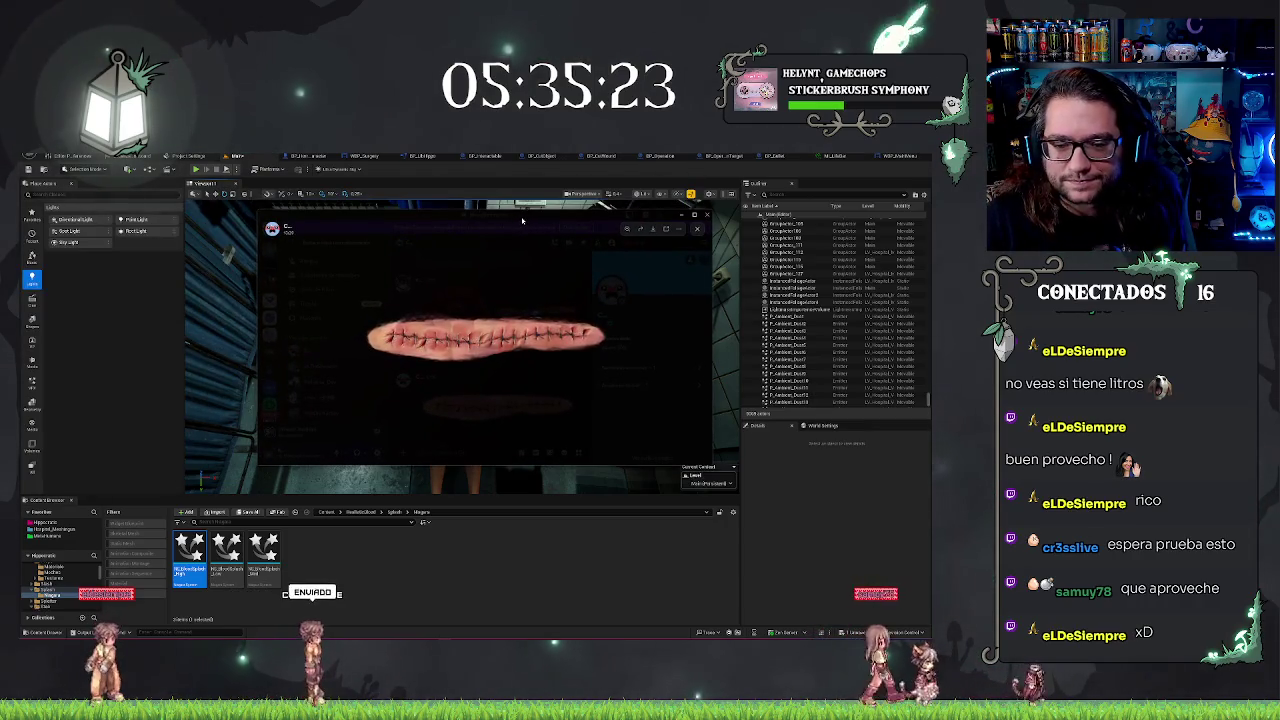
# Move the stitched-incision reference image window lower on screen
pyautogui.moveTo(515, 216)
pyautogui.mouseDown()
pyautogui.moveTo(558, 408)
pyautogui.moveTo(560, 342)
pyautogui.moveTo(541, 320)
pyautogui.mouseUp()
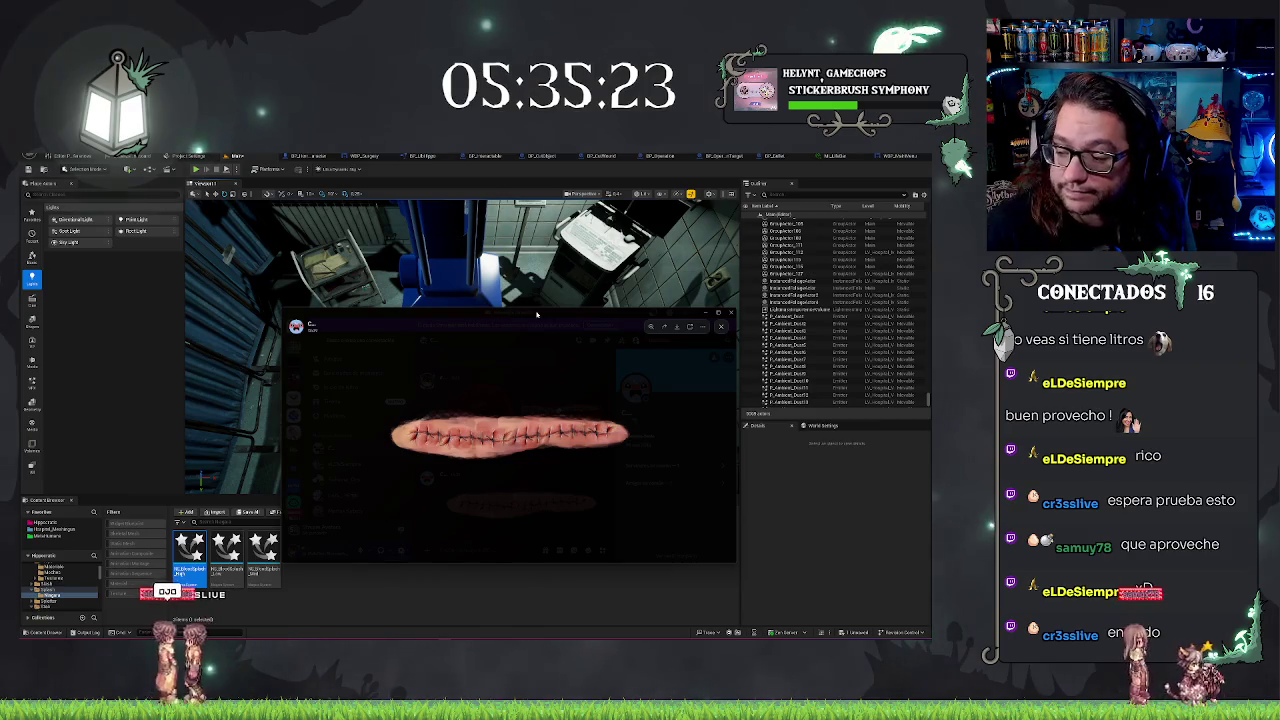
# Zoom into the stitched-wound reference image, then close the preview
pyautogui.scroll(5, 408, 436)
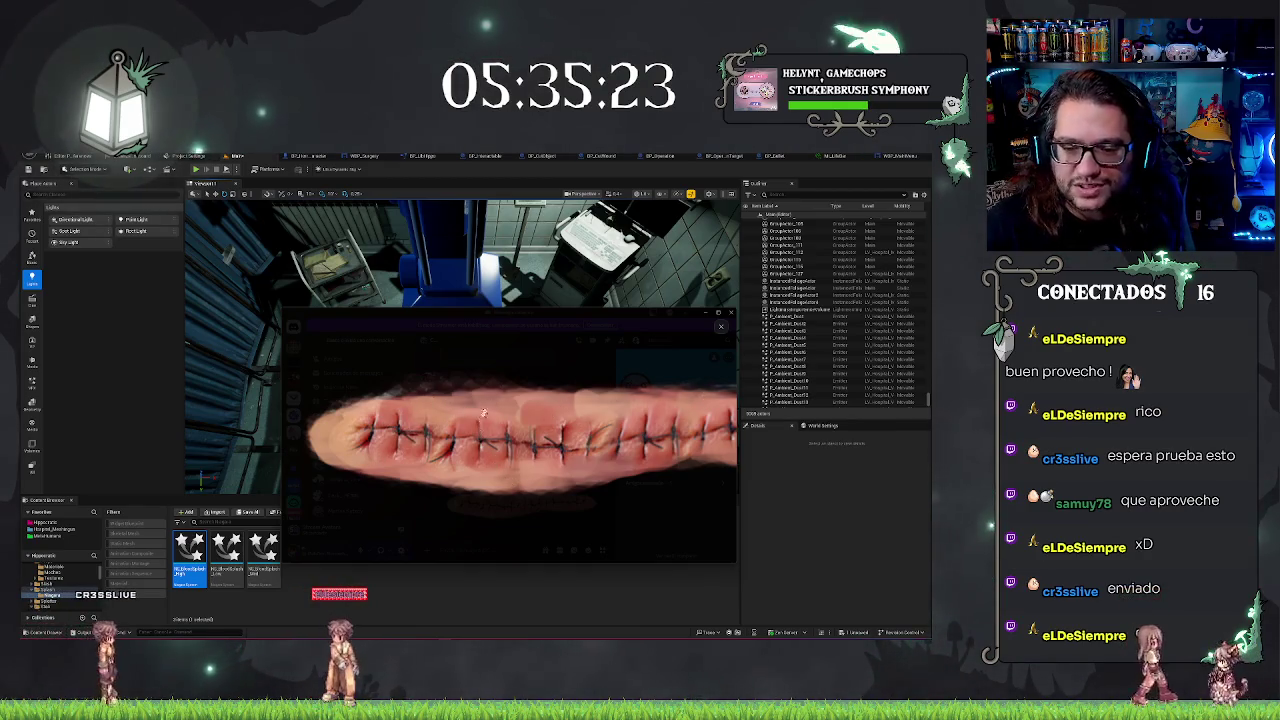
pyautogui.click(520, 363)
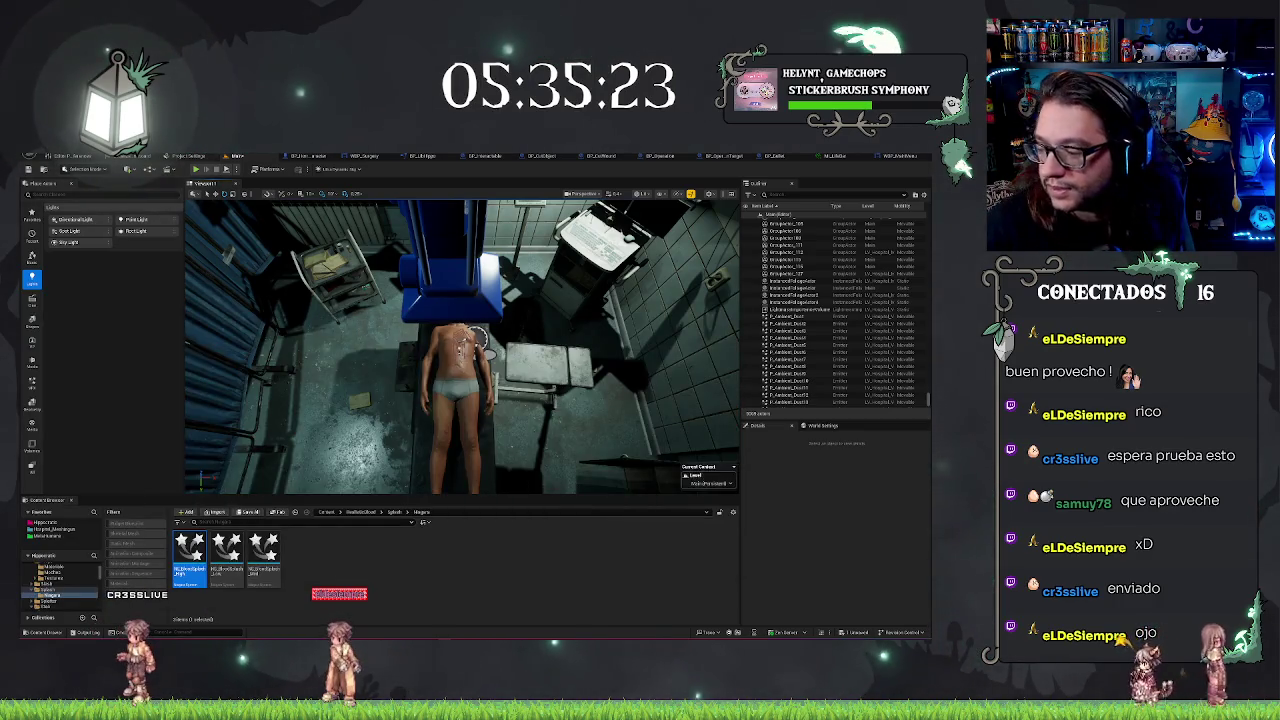
# Zoom toward the torso and orbit around the chest wound and its green plane
pyautogui.scroll(10, 460, 345)
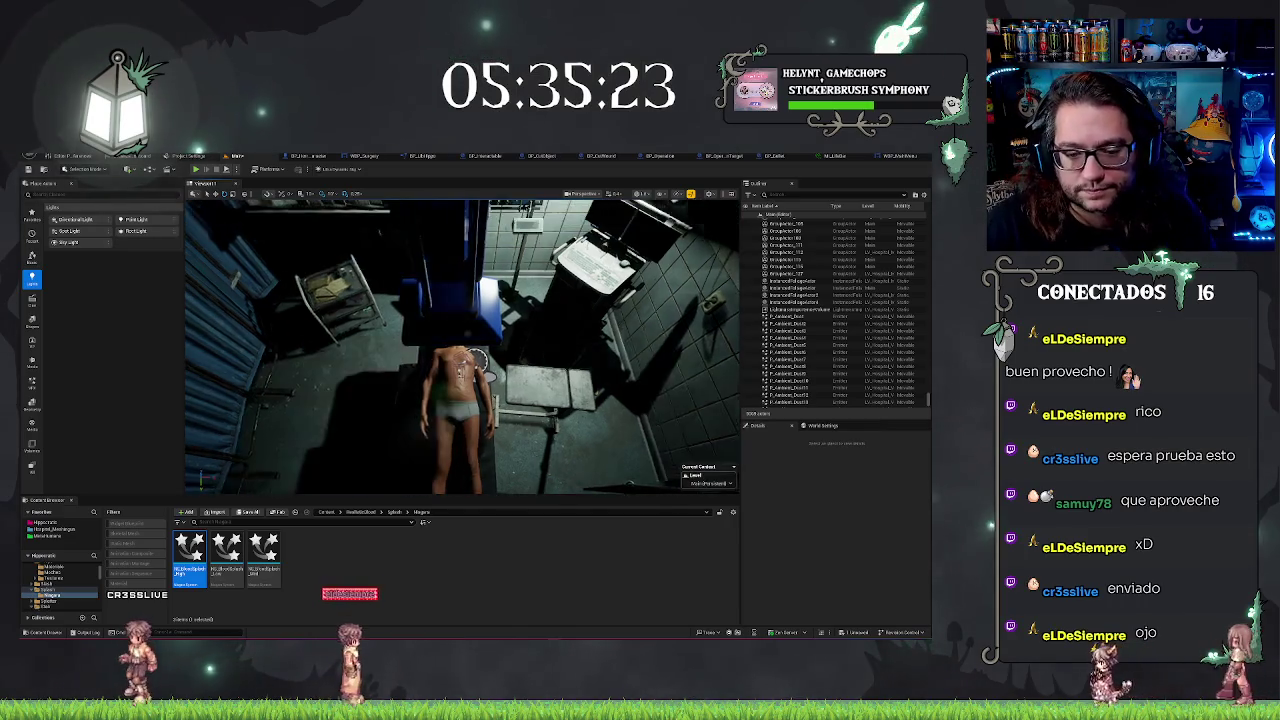
pyautogui.scroll(5, 462, 347)
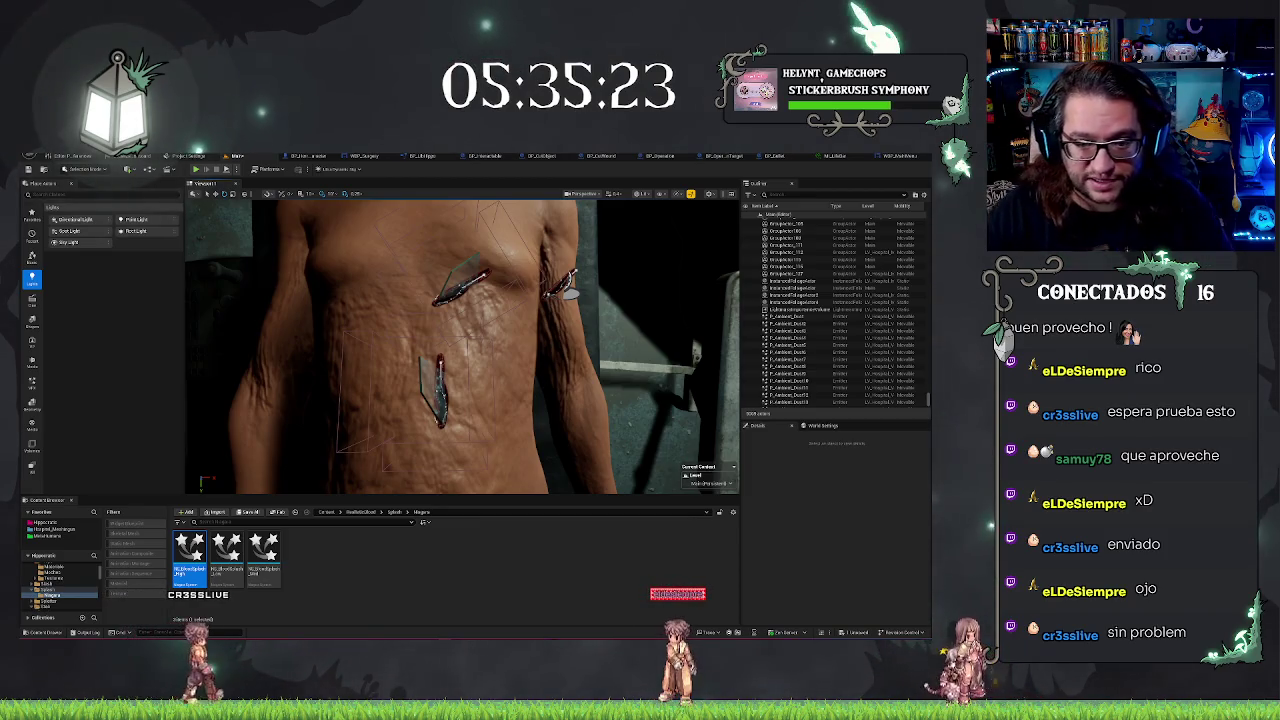
pyautogui.moveTo(460, 350)
pyautogui.mouseDown()
pyautogui.moveTo(490, 330)
pyautogui.moveTo(480, 345)
pyautogui.moveTo(500, 340)
pyautogui.moveTo(455, 340)
pyautogui.mouseUp()
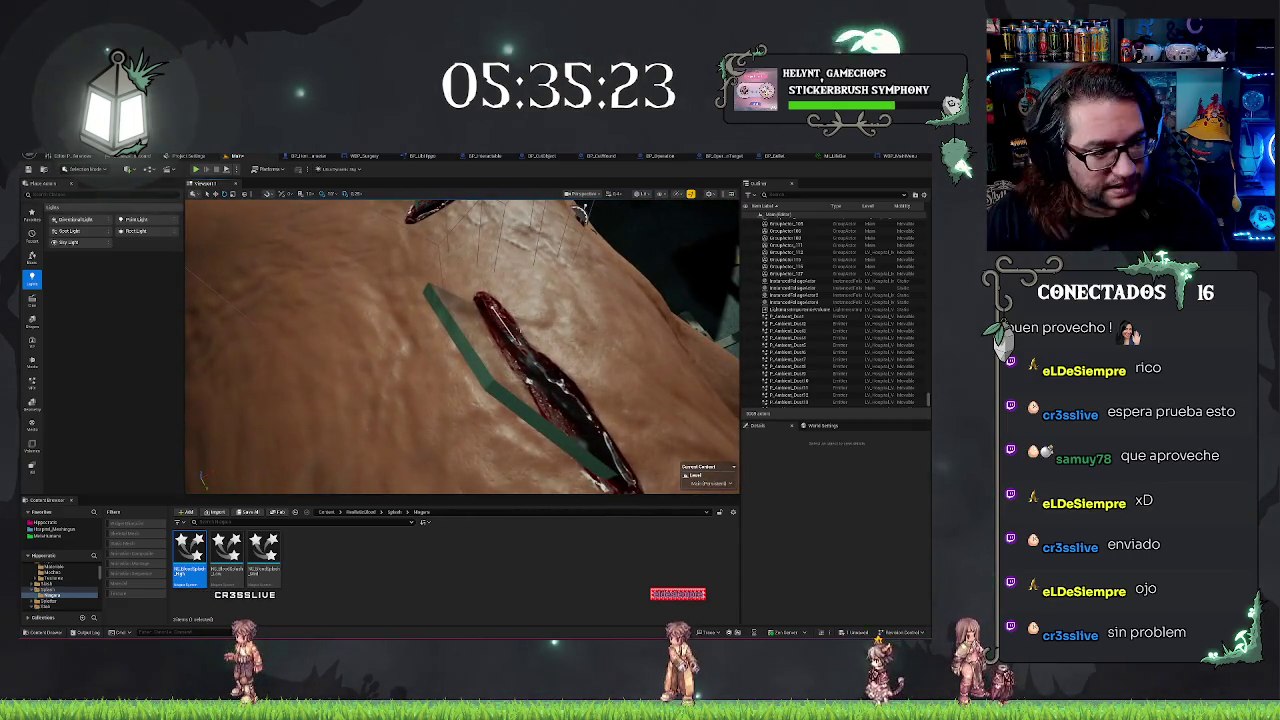
pyautogui.moveTo(431, 392); pyautogui.dragTo(354, 380)
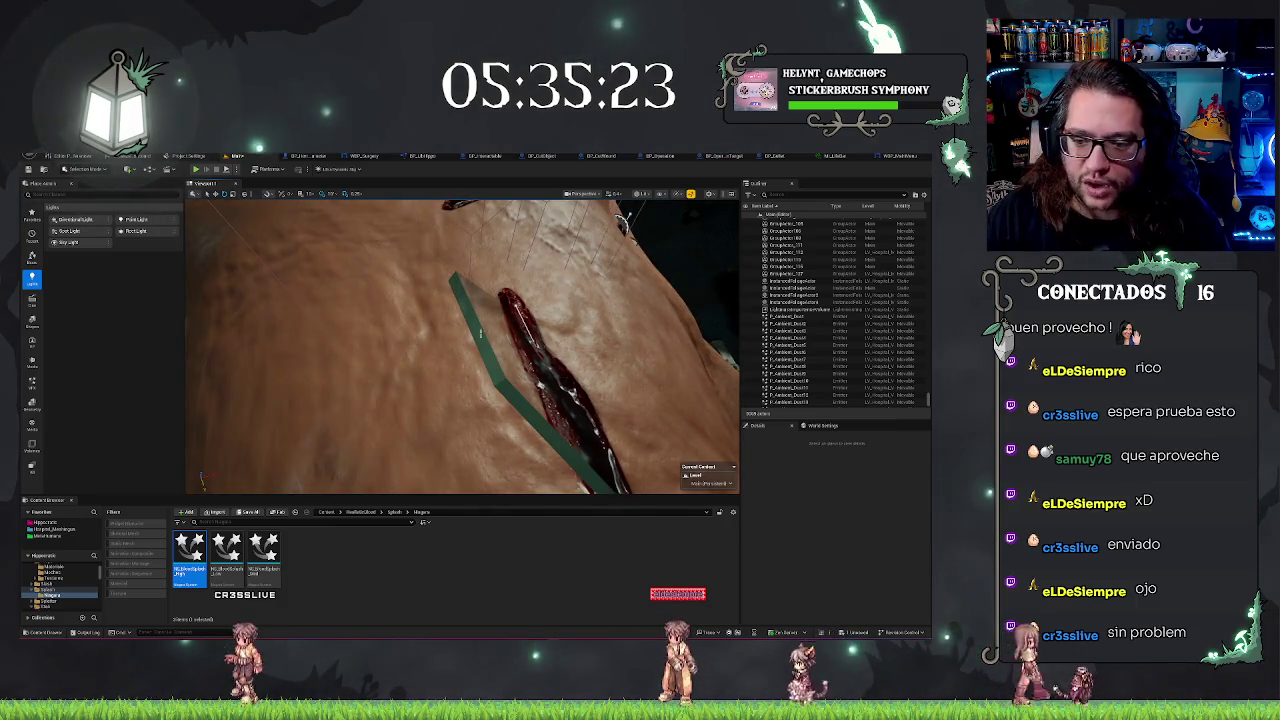
pyautogui.moveTo(455, 340); pyautogui.dragTo(430, 345)
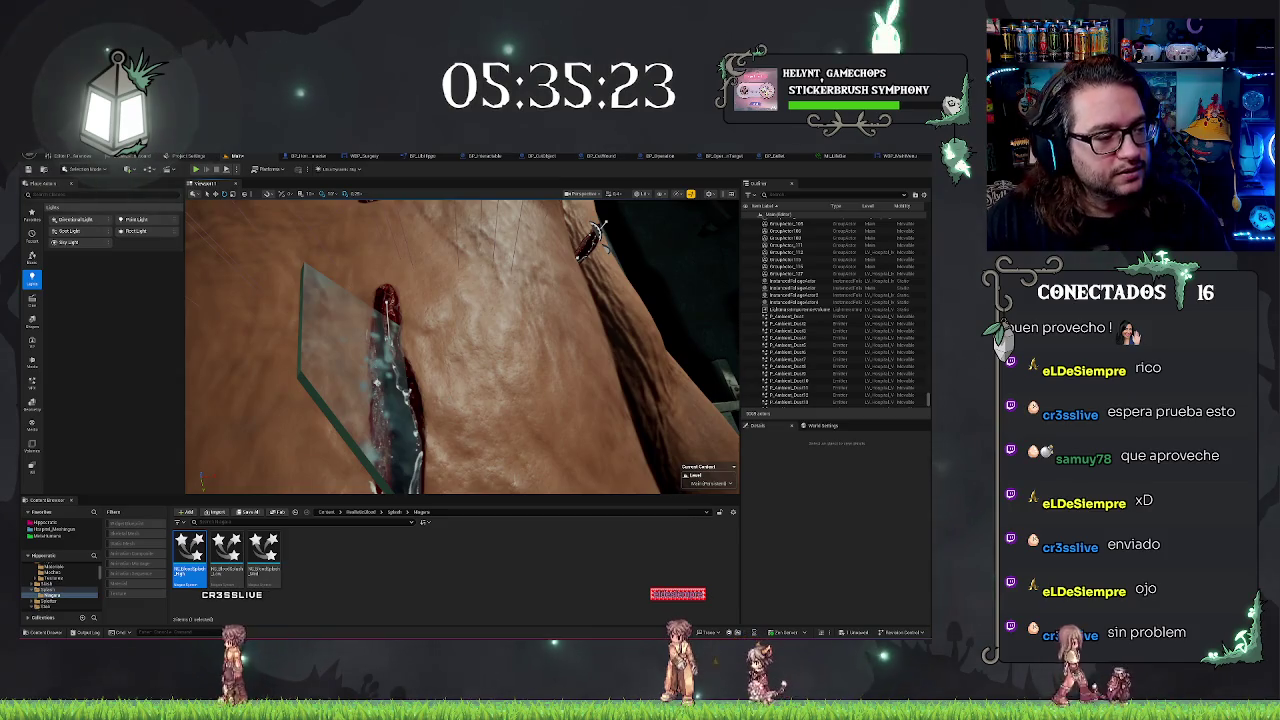